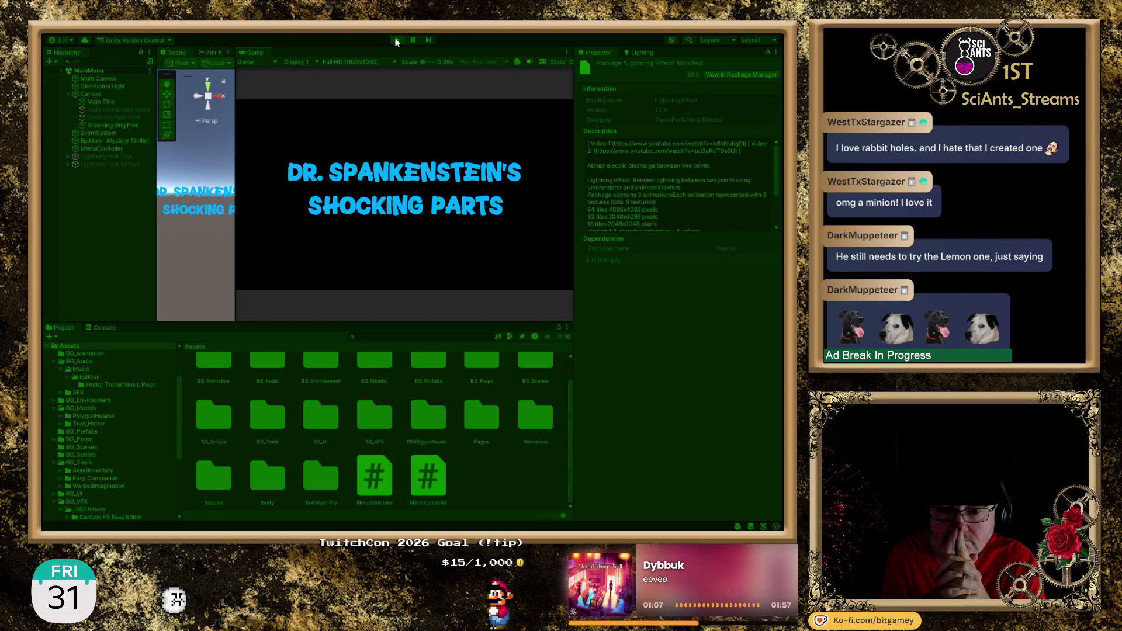
Stop play mode, inspect MenuController's properties (Lightning Initial Delay 8), then start play-testing again
left_click(395, 39)
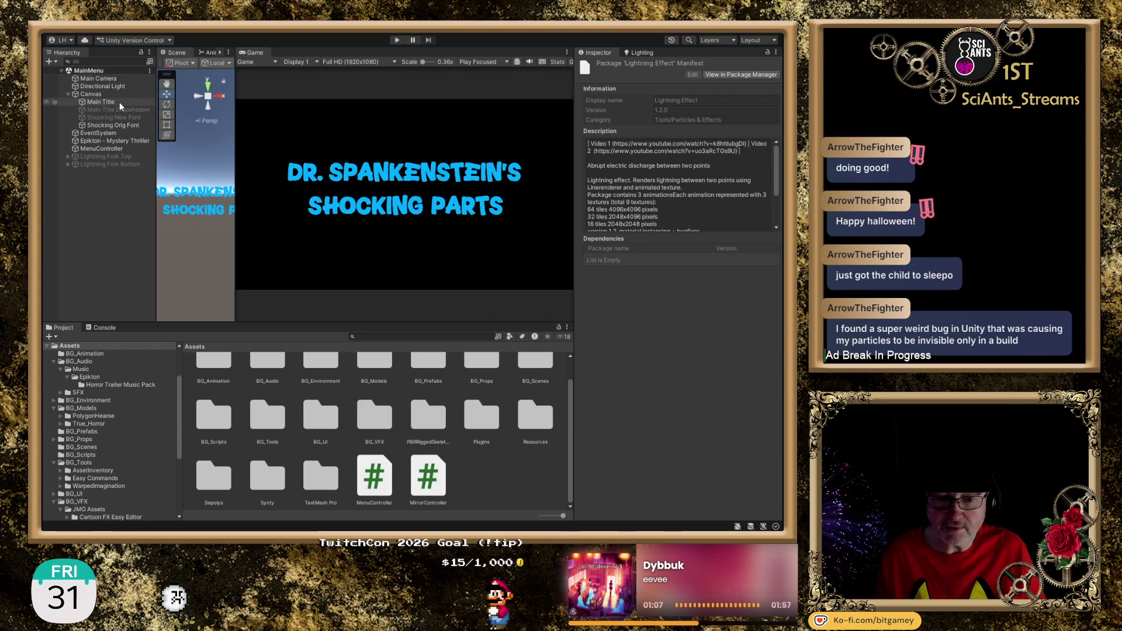
left_click(120, 150)
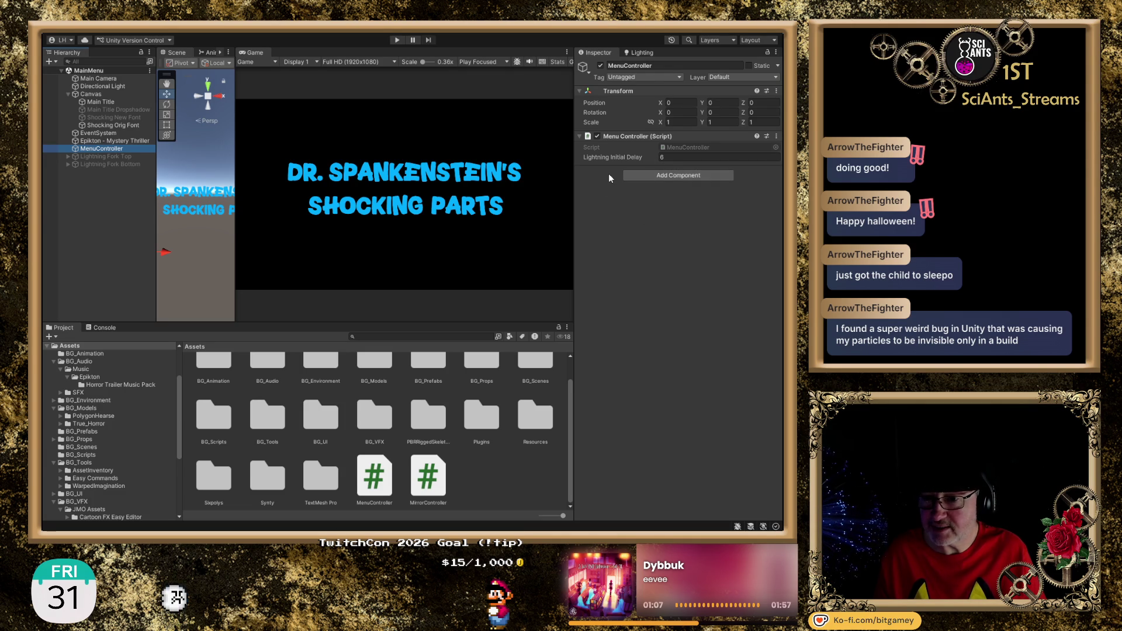
left_click(397, 41)
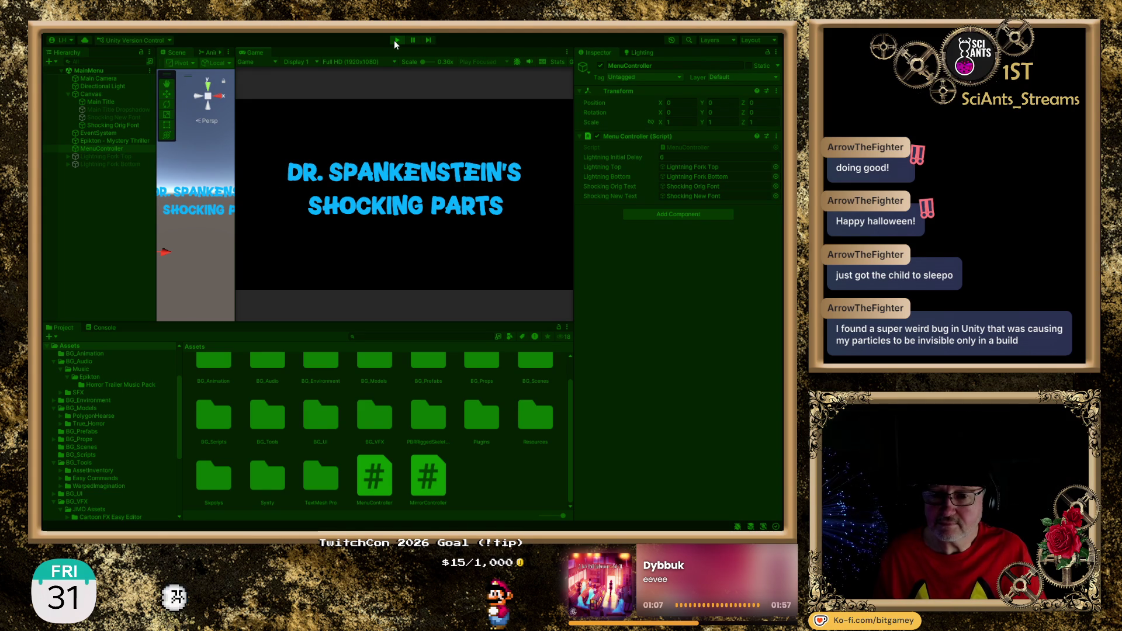
Stop the running test, play the title menu scene once more, and stop it again
left_click(395, 41)
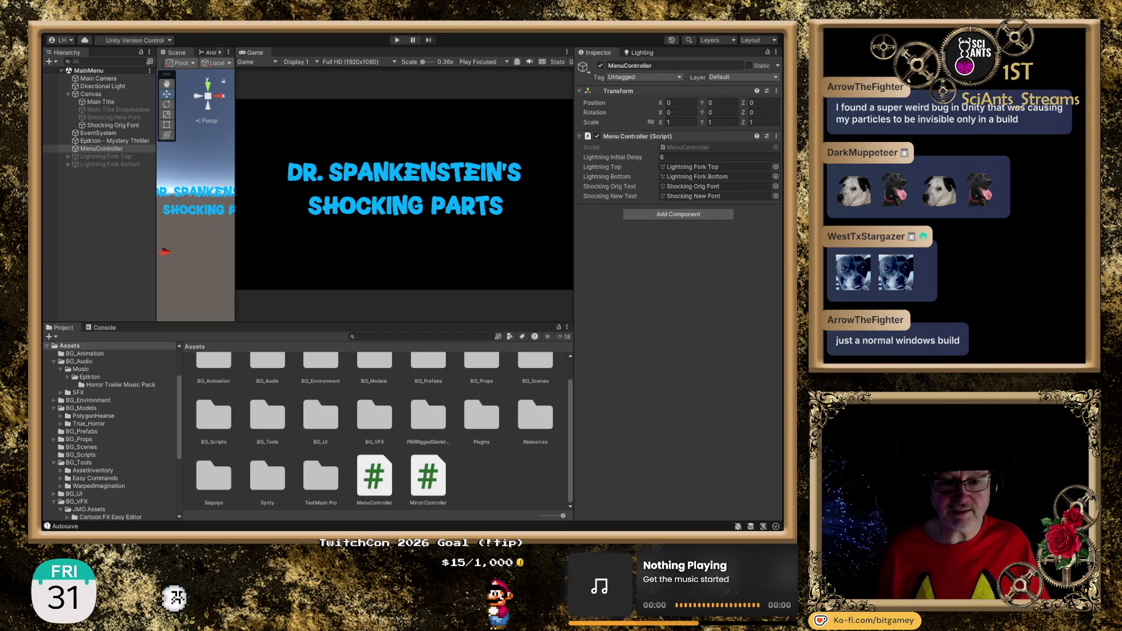
left_click(396, 40)
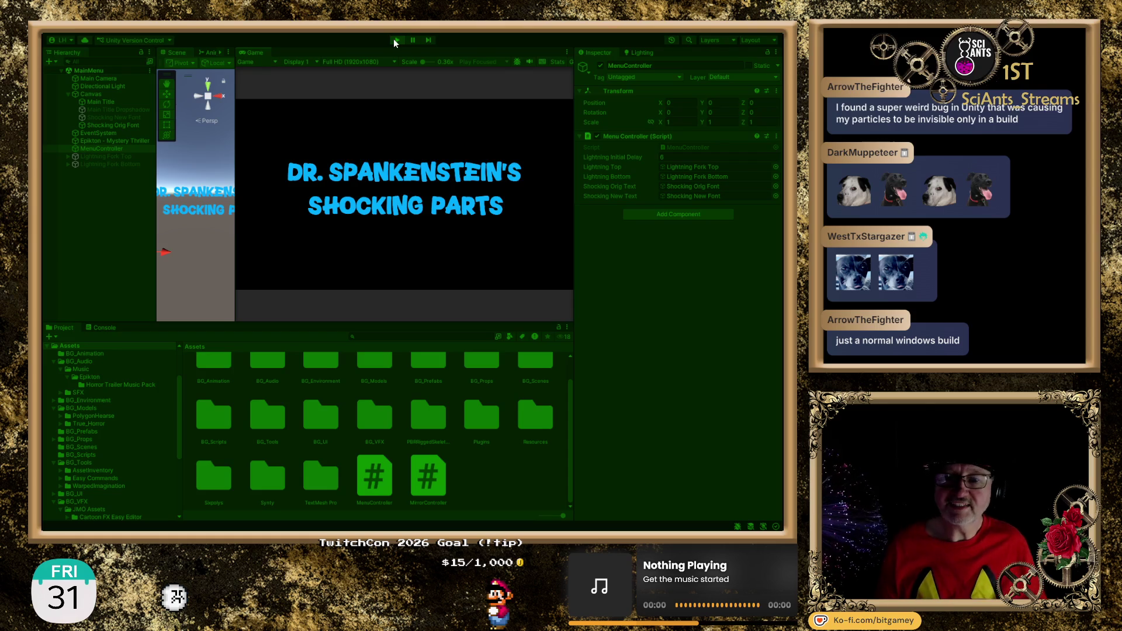
left_click(395, 40)
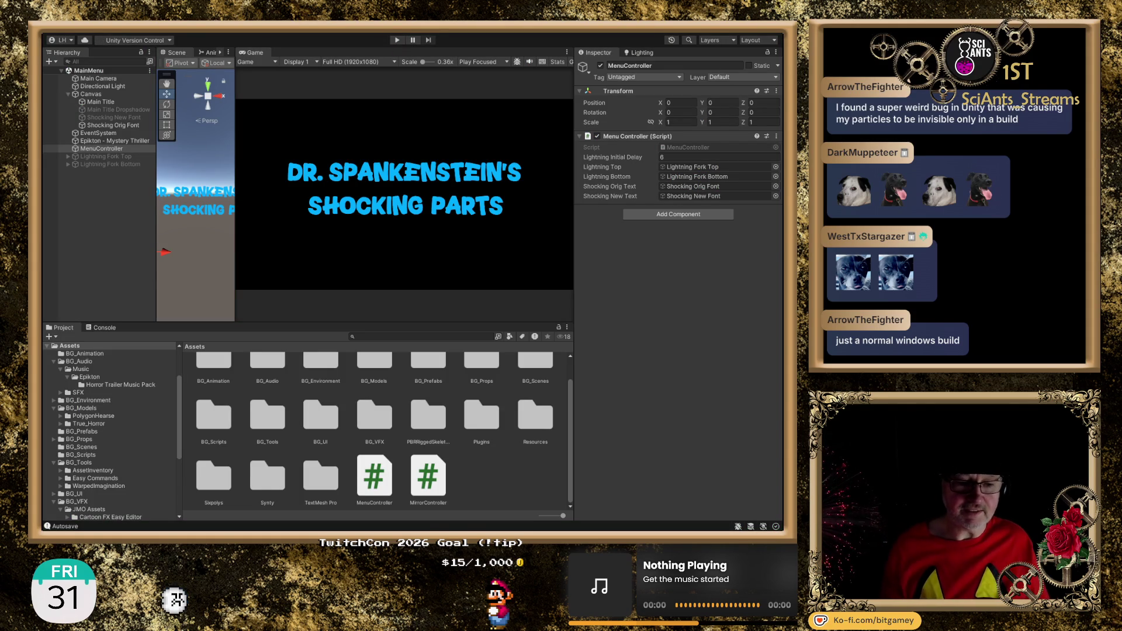
In MenuController.cs, add a '// Flash!' comment above LightningTop.SetActive(true)
key("alt+Tab")
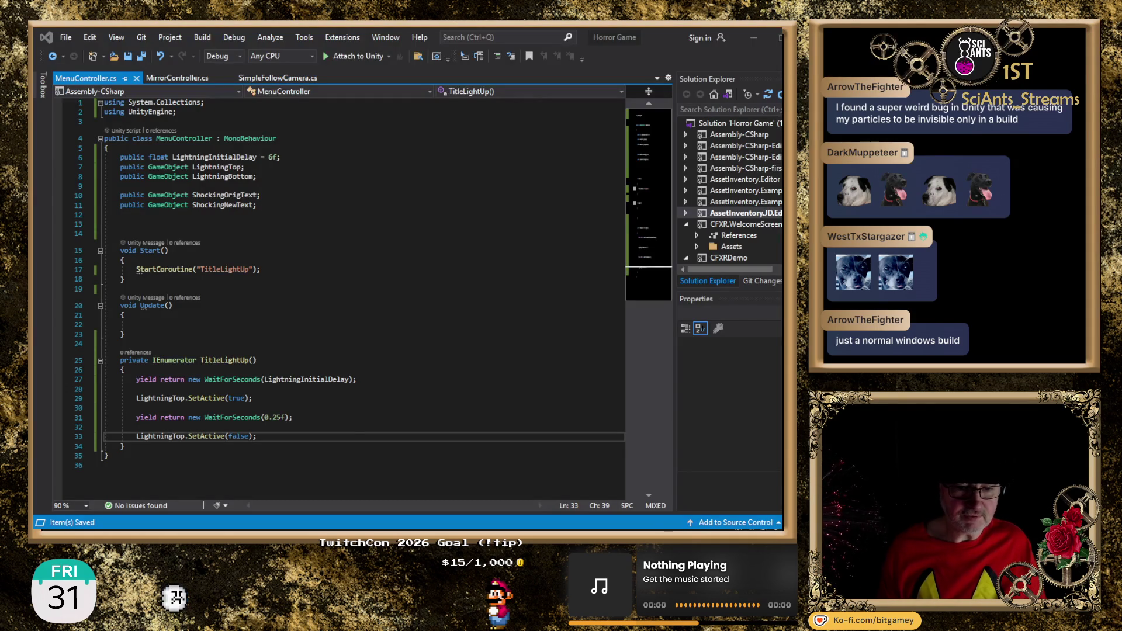
left_click(334, 420)
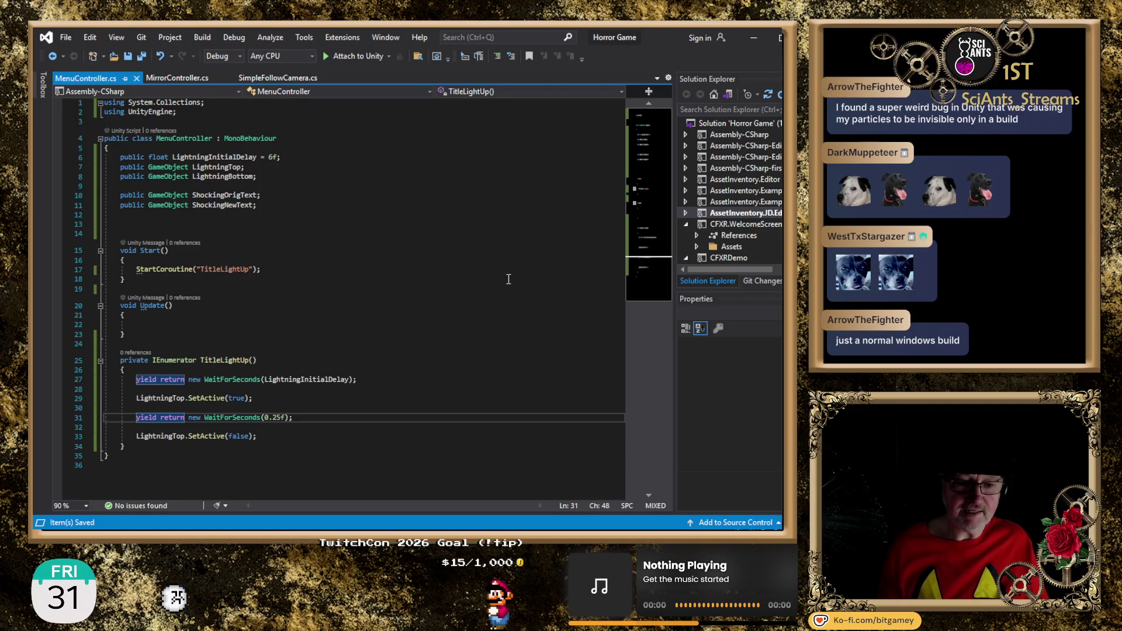
key("Down")
key("Down")
key("Return")
key("Return")
key("Up")
key("Up")
key("Up")
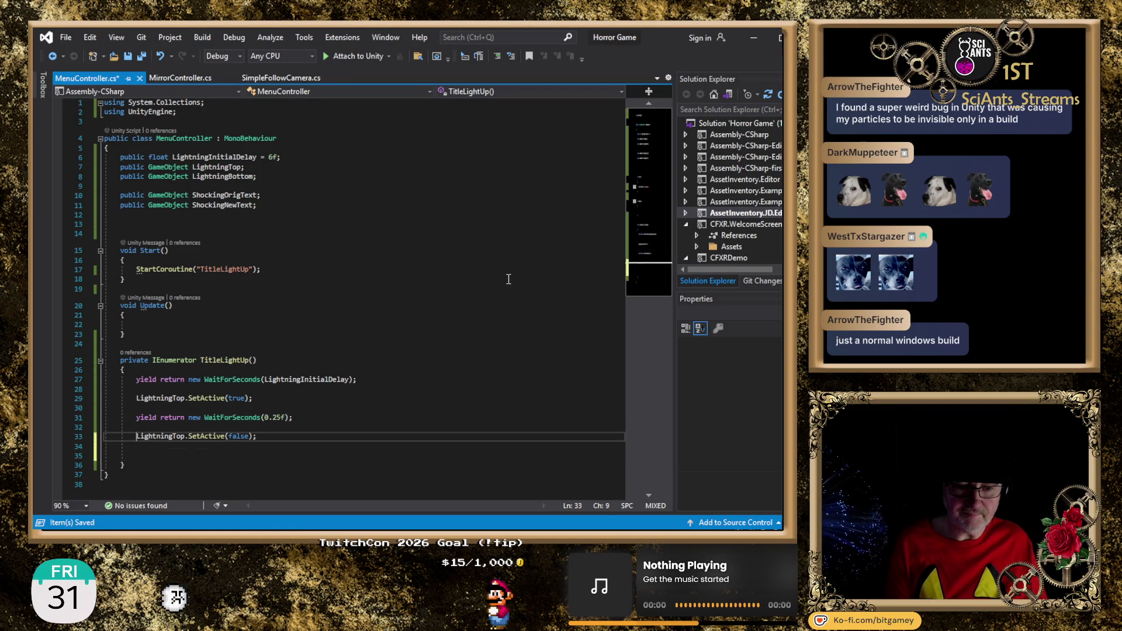
key("Down")
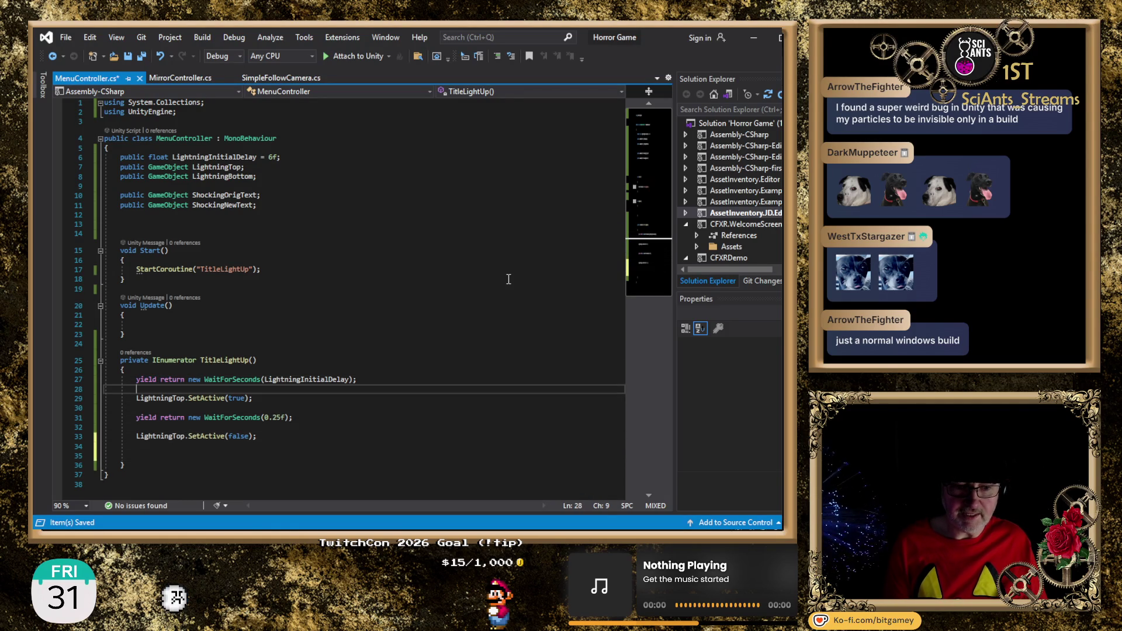
key("Return")
type("/ F")
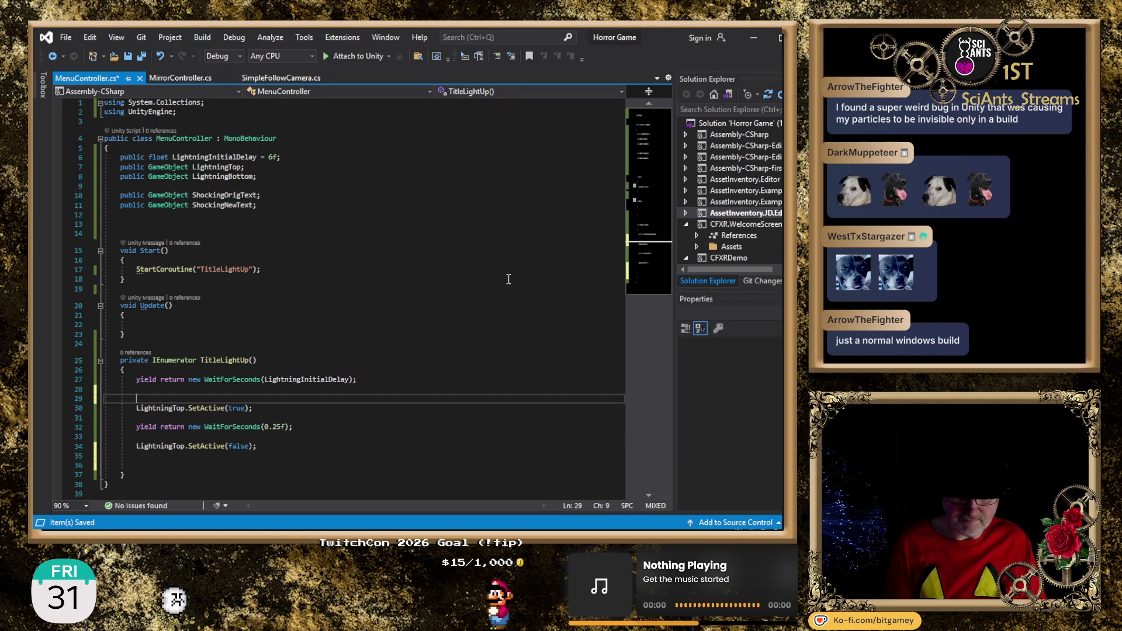
type("lash!")
Copy the '// Flash!' comment and paste it below the flash block on line 36
key("shift+Home")
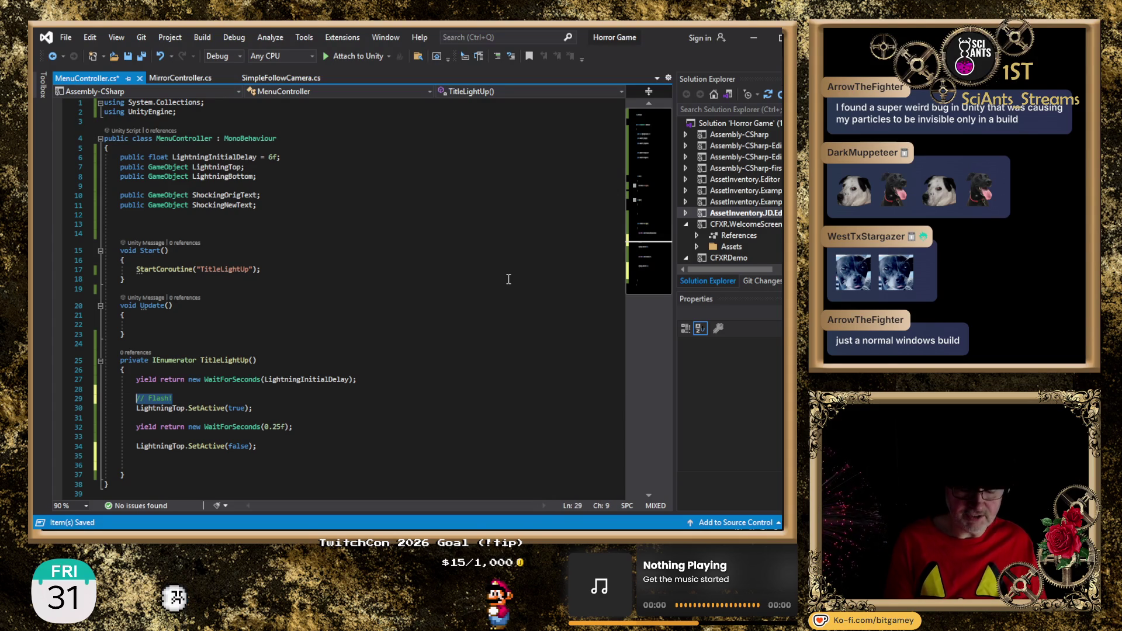
key("ctrl+c")
key("Down")
key("Down")
key("Down")
key("ctrl+v")
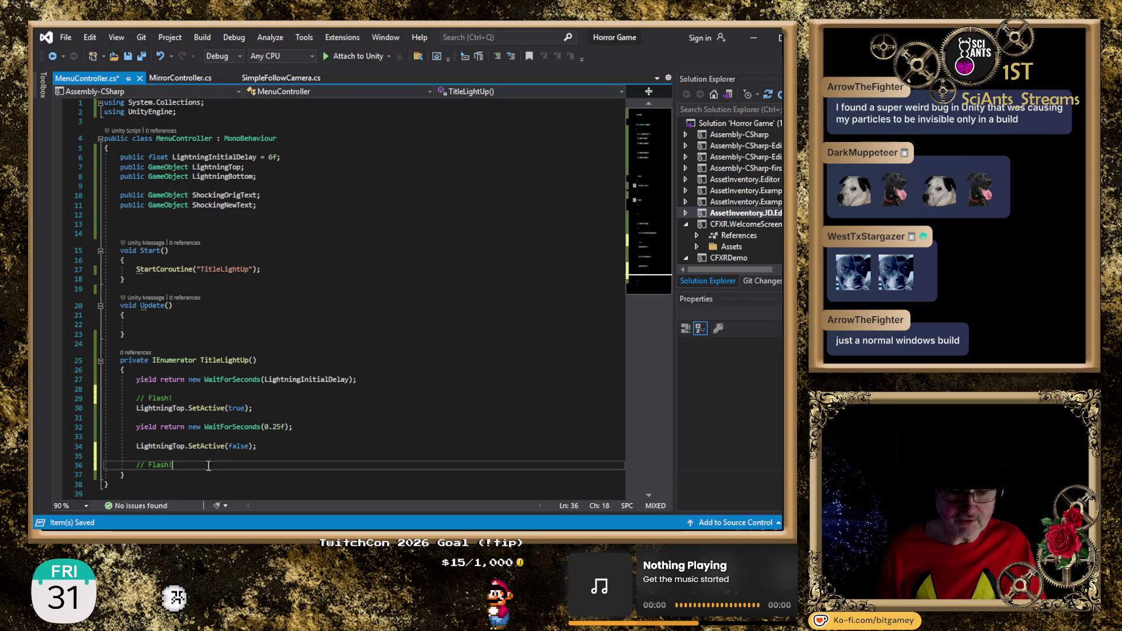
scroll(409, 397, "down", 3)
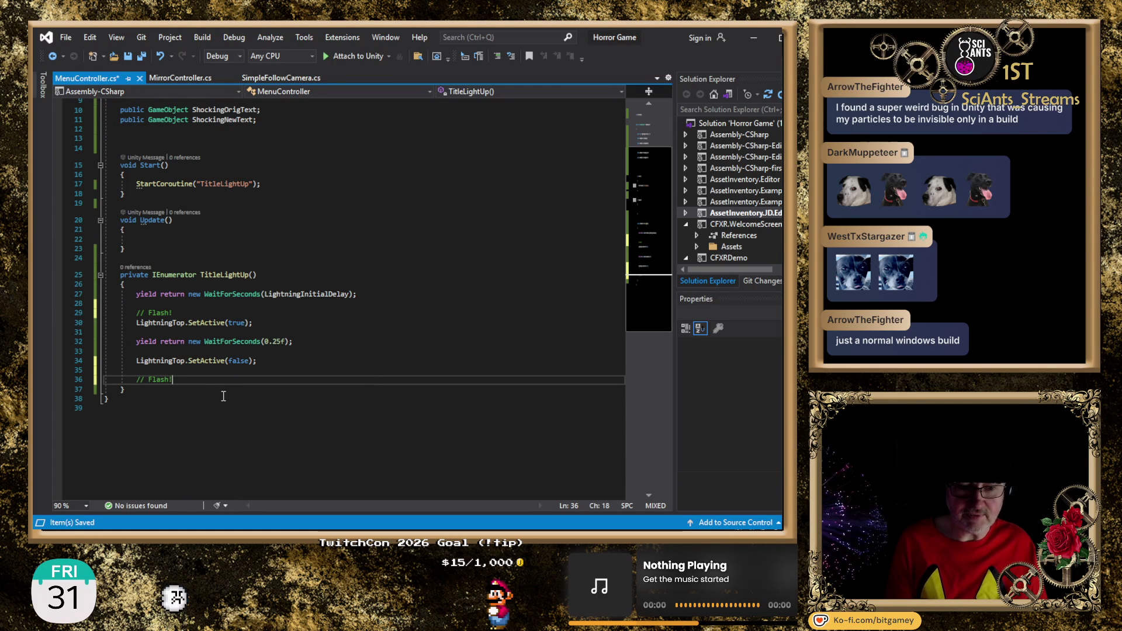
Move the first '// Flash!' comment to the start of the TitleLightUp coroutine
key("Up")
key("Up")
key("Up")
key("Up")
key("Up")
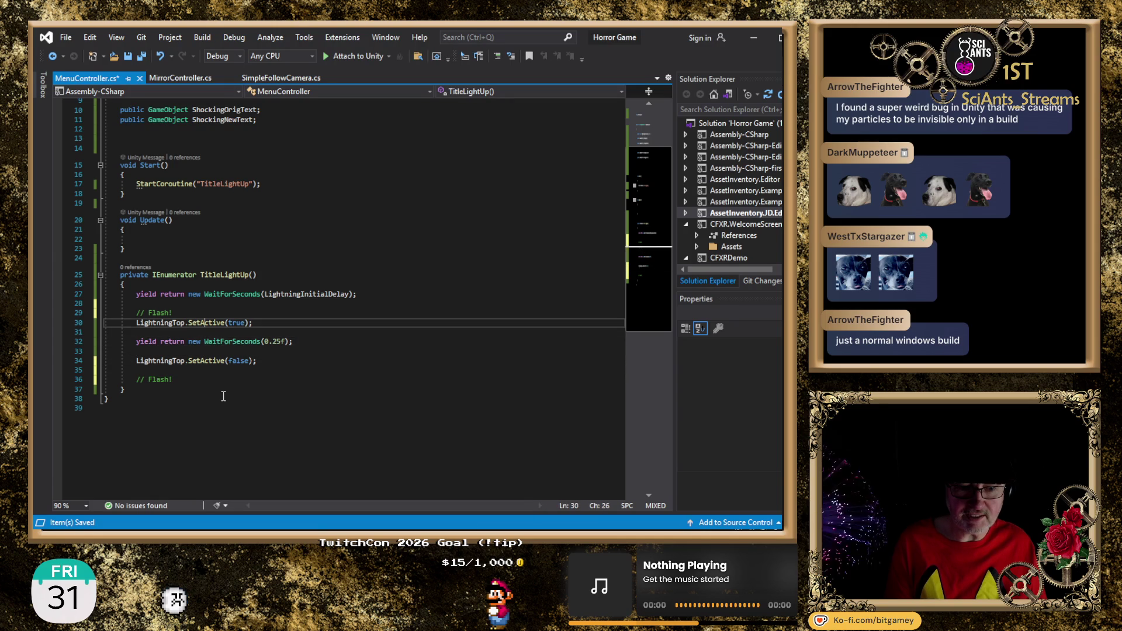
key("shift+Home")
key("Delete")
key("Delete")
key("Delete")
key("Delete")
key("Delete")
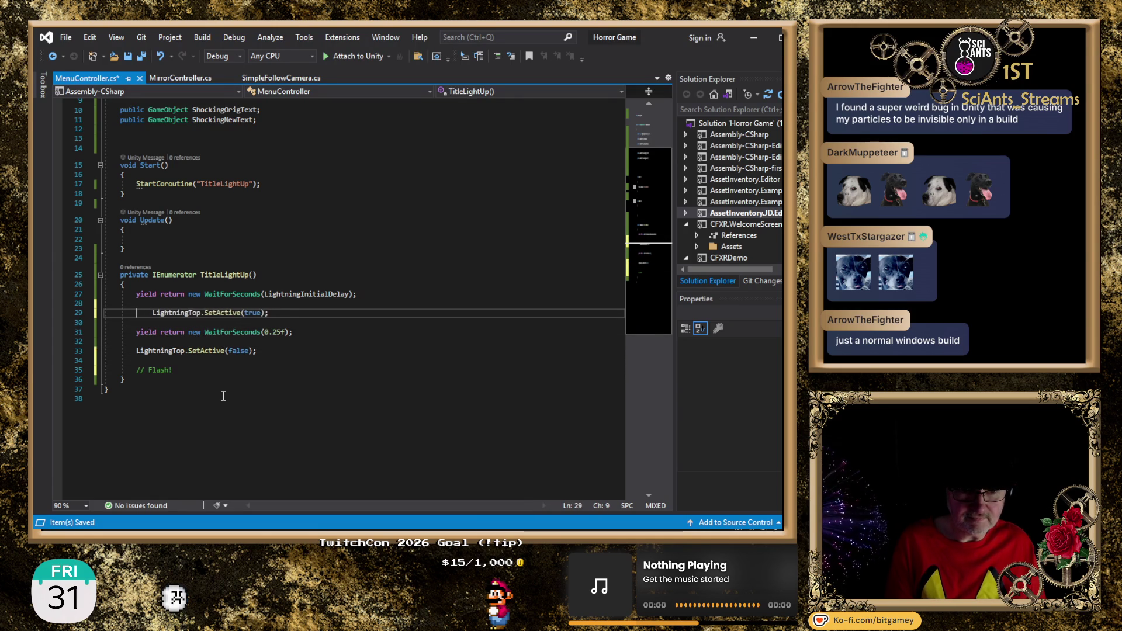
key("Up")
key("Up")
key("Up")
key("Return")
key("ctrl+v")
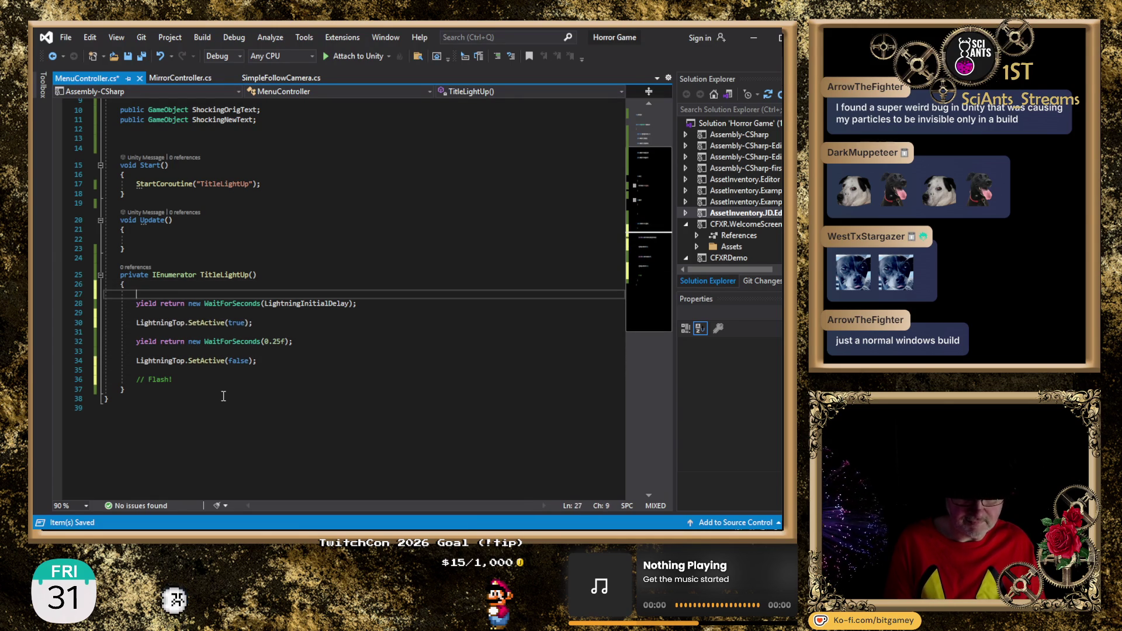
Copy the wait/SetActive flash sequence and paste it after the second '// Flash!' comment
key("Down")
key("Down")
key("Down")
key("Down")
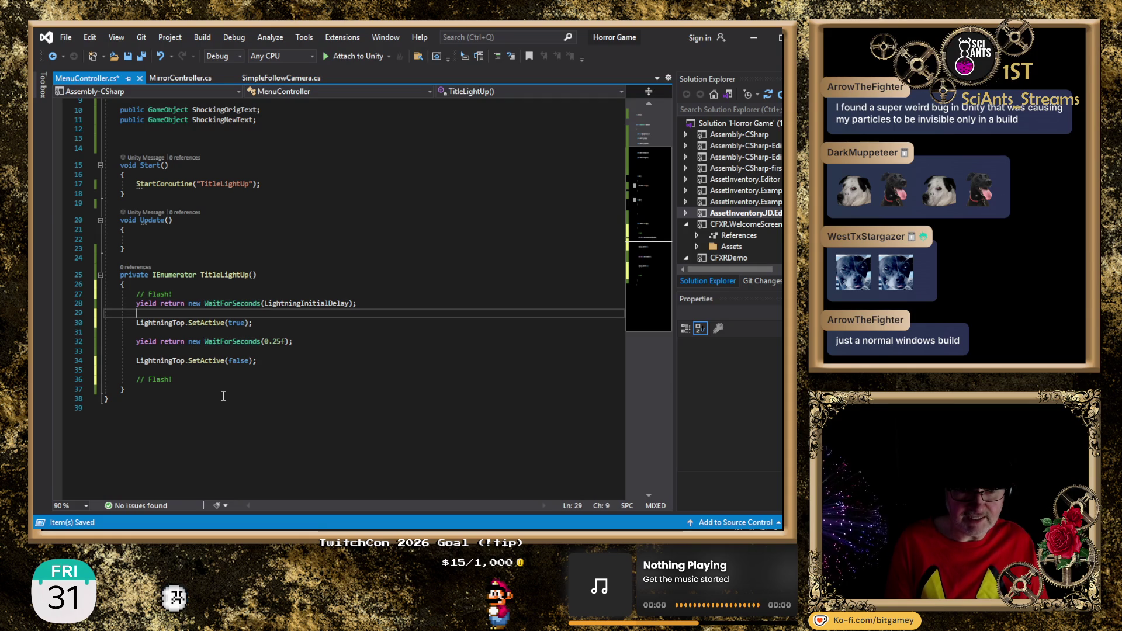
key("Down")
key("Down")
key("Up")
key("Up")
key("Up")
key("Up")
key("Up")
key("Home")
key("shift+End")
key("shift+Down")
key("shift+Down")
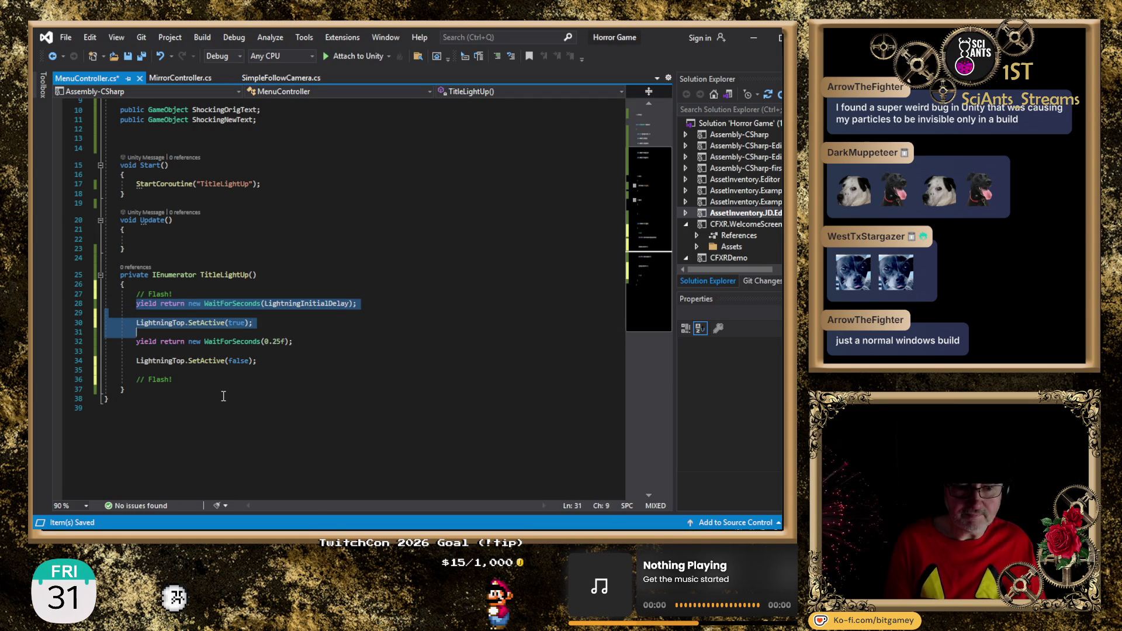
key("shift+Down")
key("shift+Down")
key("shift+Down")
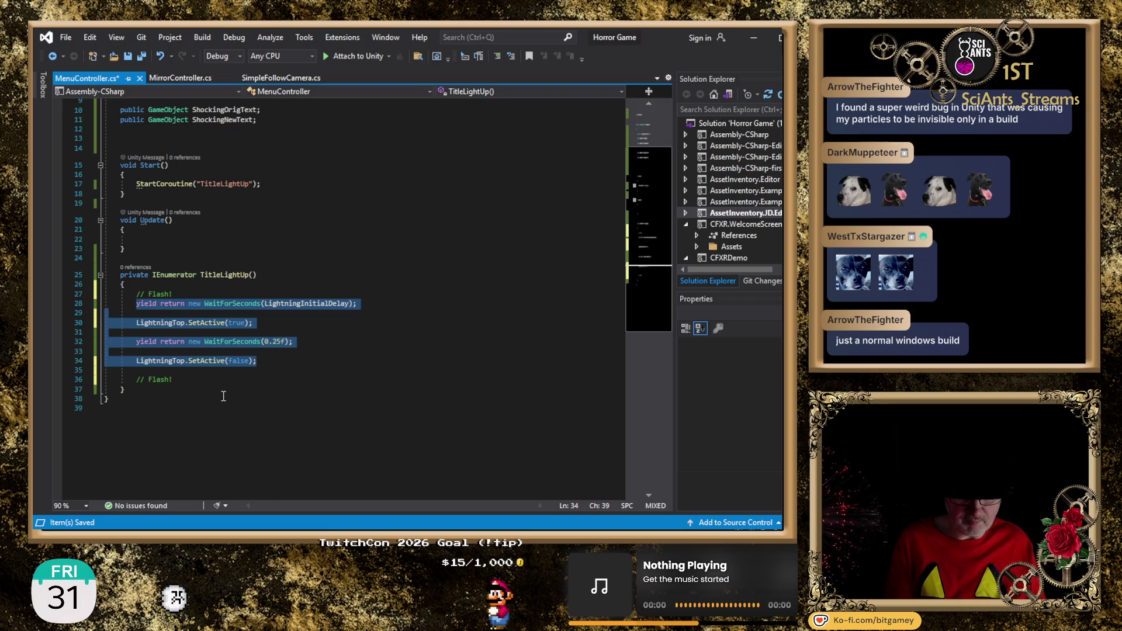
key("Down")
key("Down")
key("End")
key("Return")
key("ctrl+v")
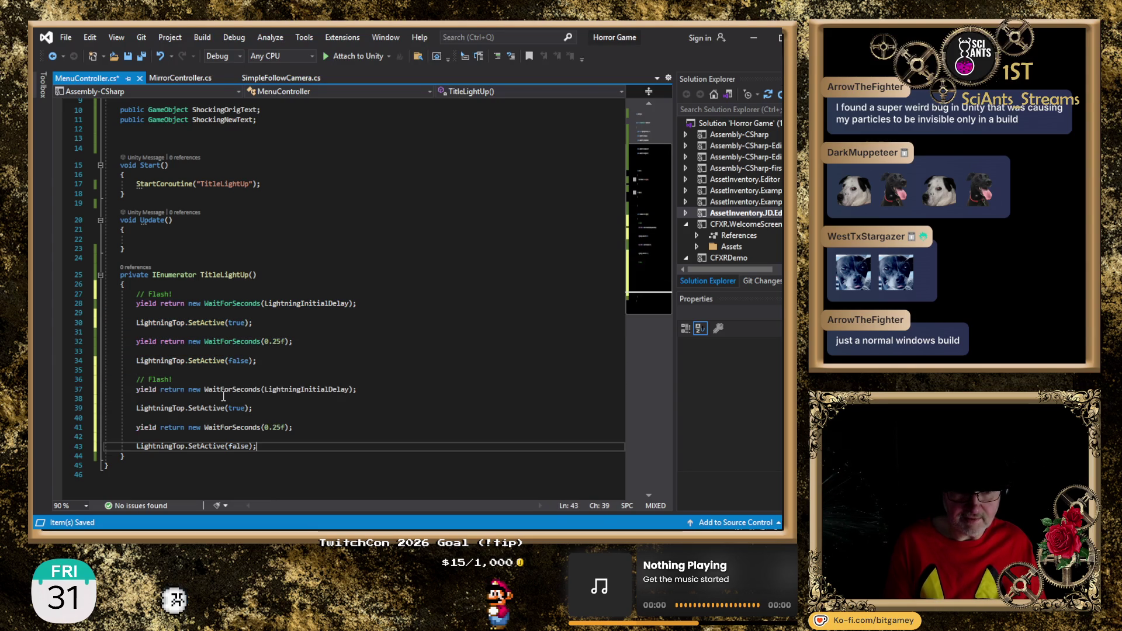
Replace LightningInitialDelay in the duplicated wait on line 37 with 2f
key("Up")
key("Up")
key("Up")
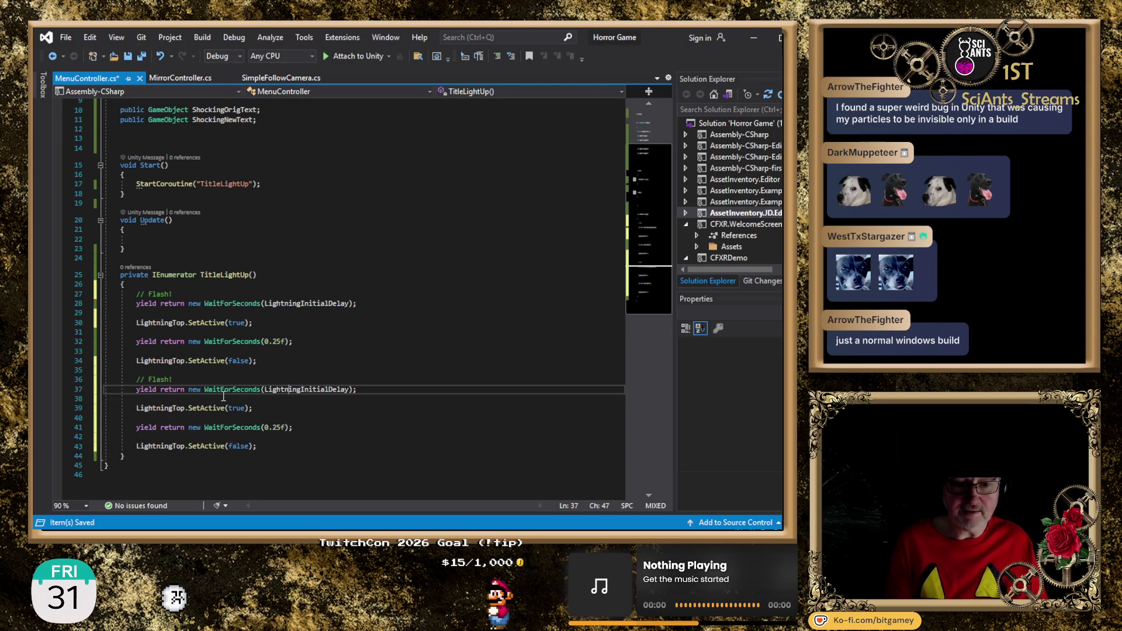
key("Left")
key("Left")
key("Left")
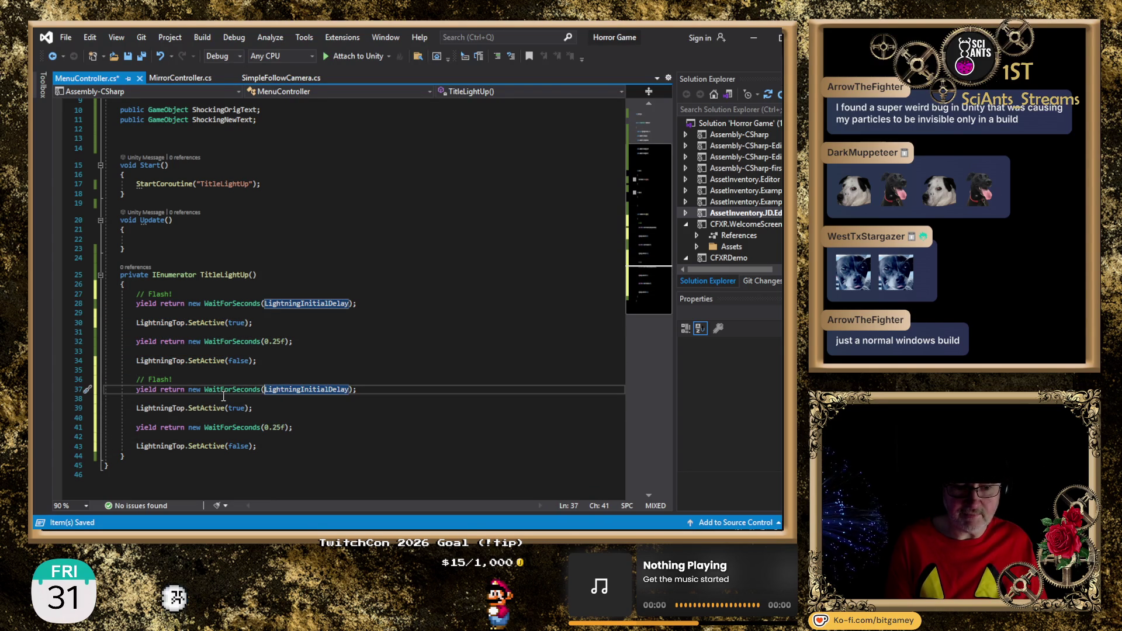
key("ctrl+shift+Right")
type("2f")
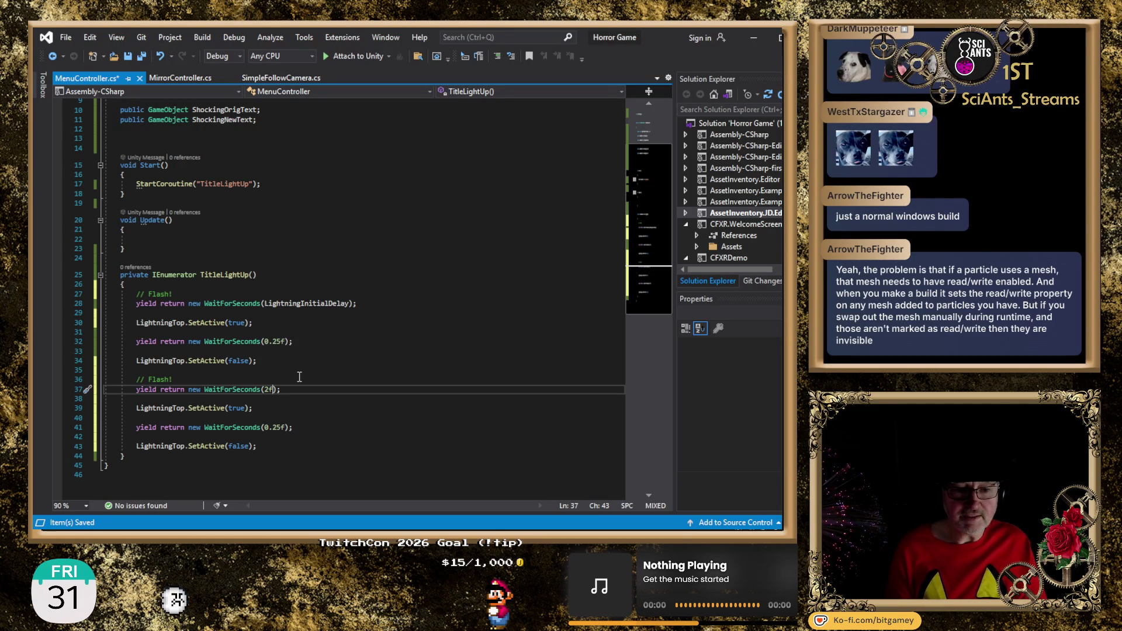
Change LightningTop to LightningBottom on line 39, save MenuController.cs, and switch away
key("Down")
key("Down")
key("BackSpace")
key("BackSpace")
key("BackSpace")
type("Bottom")
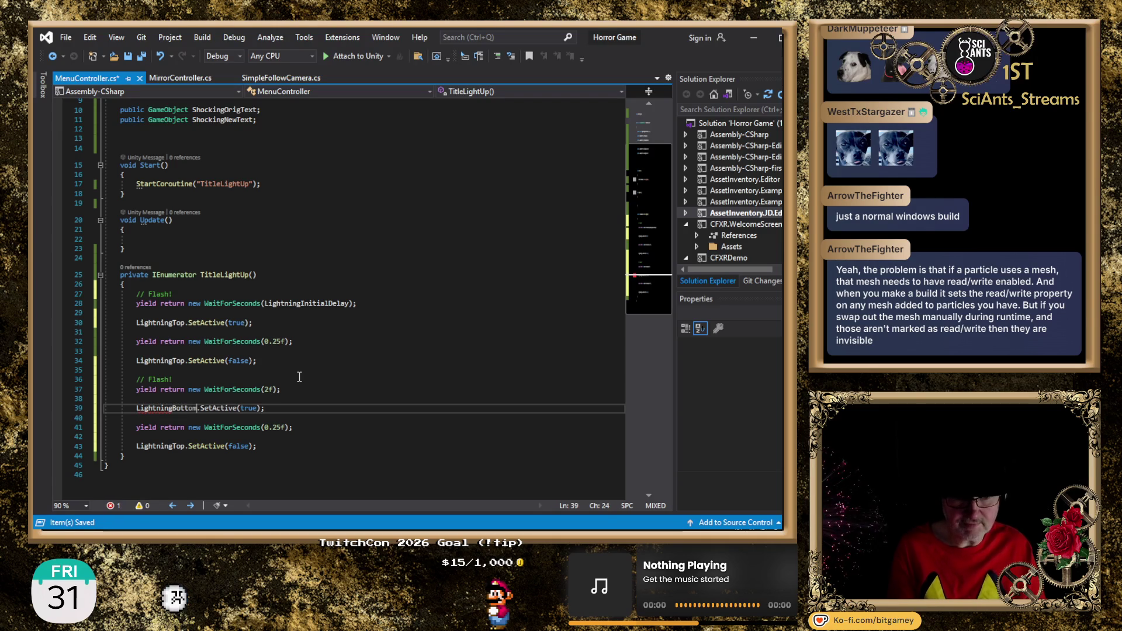
key("End")
key("ctrl+s")
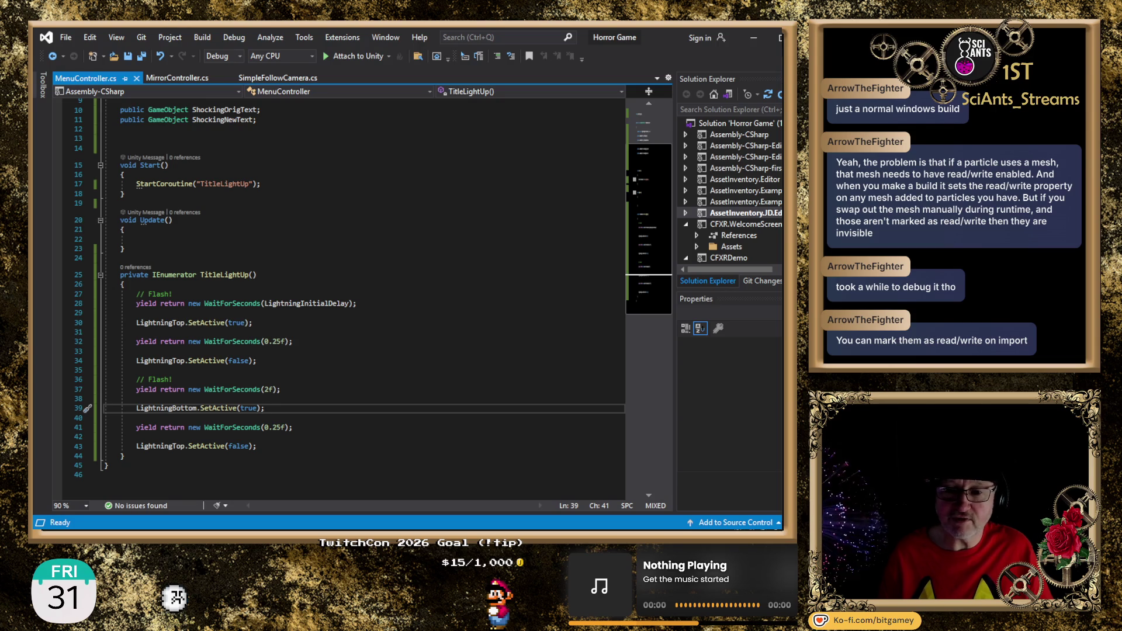
key("alt+Tab")
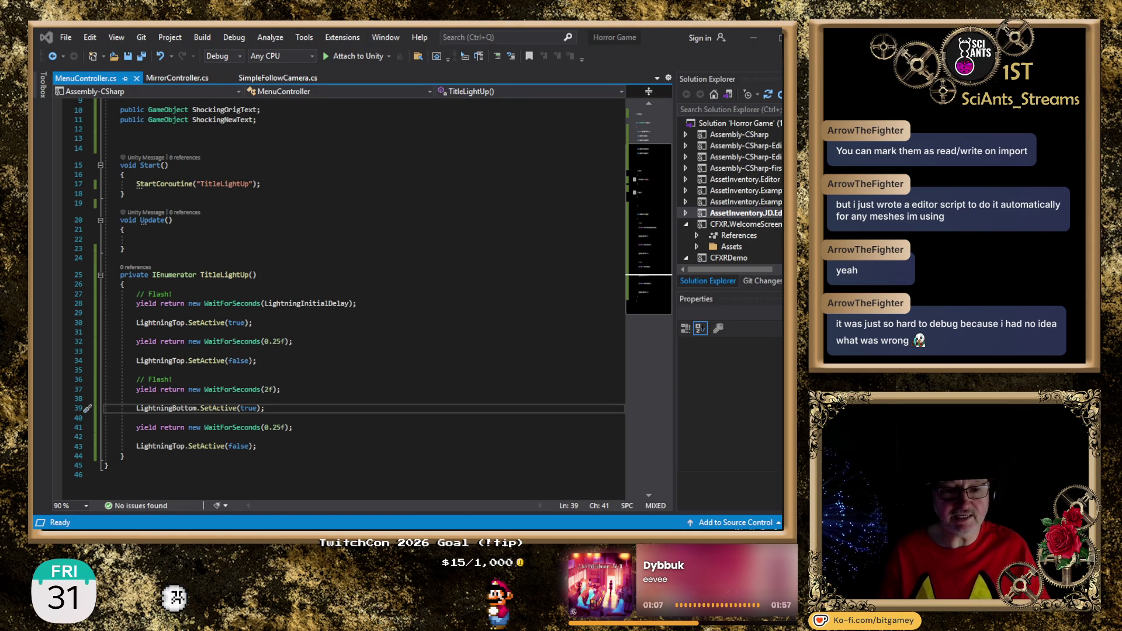
left_click(268, 390)
Change the second-flash wait on line 37 to 1f and save the script
key("BackSpace")
type("1")
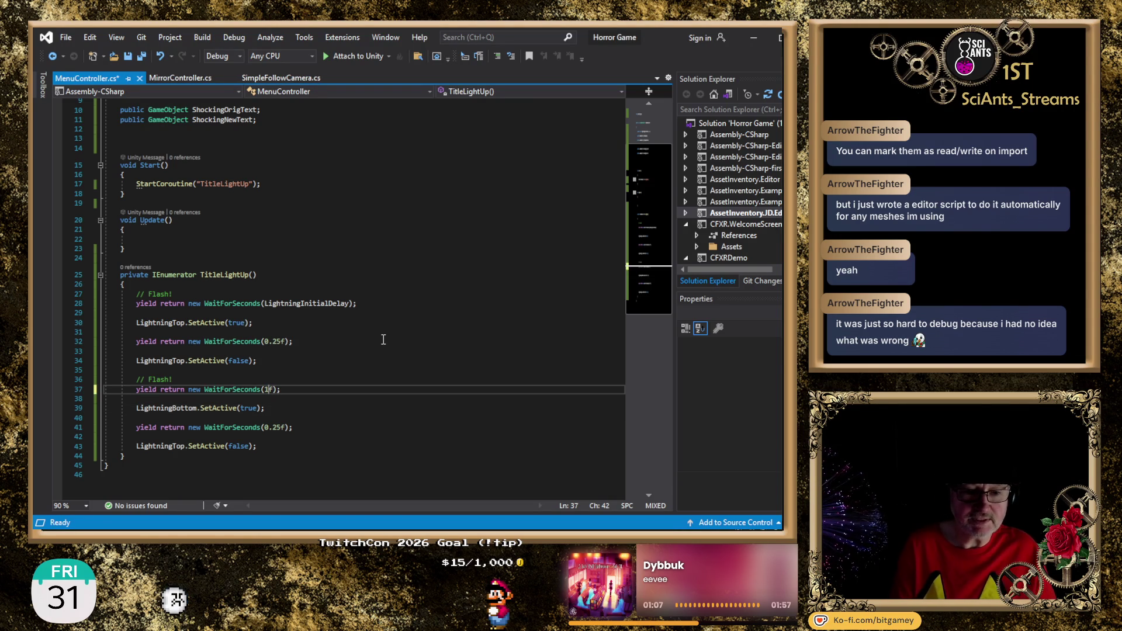
key("ctrl+s")
key("alt+Tab")
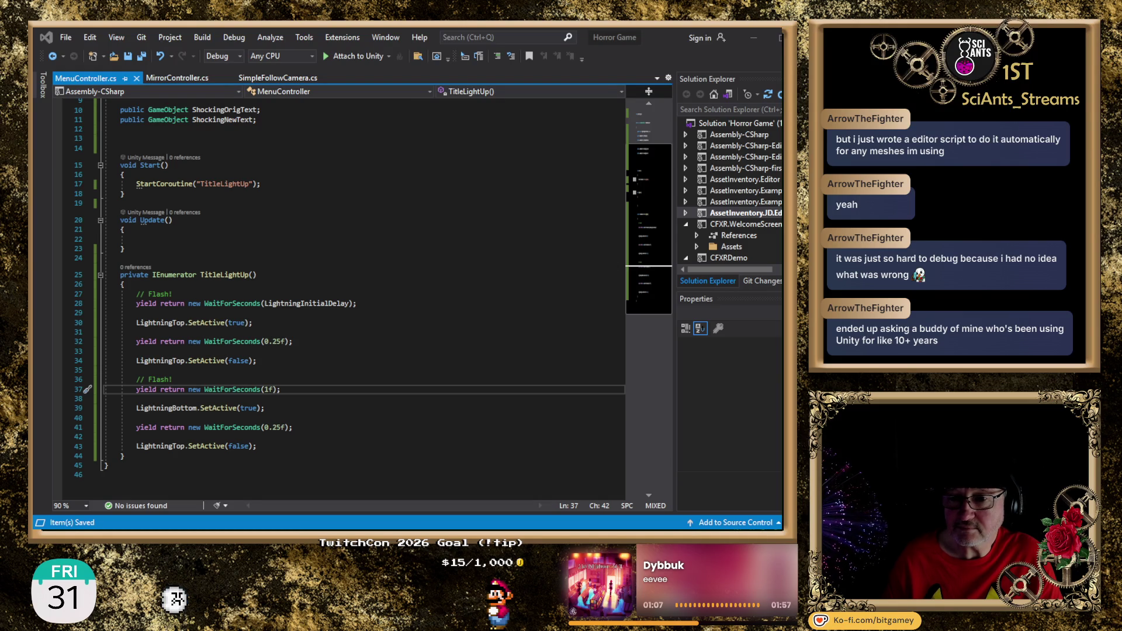
Adjust that wait to 1.5f, save again, and bring Unity to the front
key("alt+Tab")
key("Left")
key("Right")
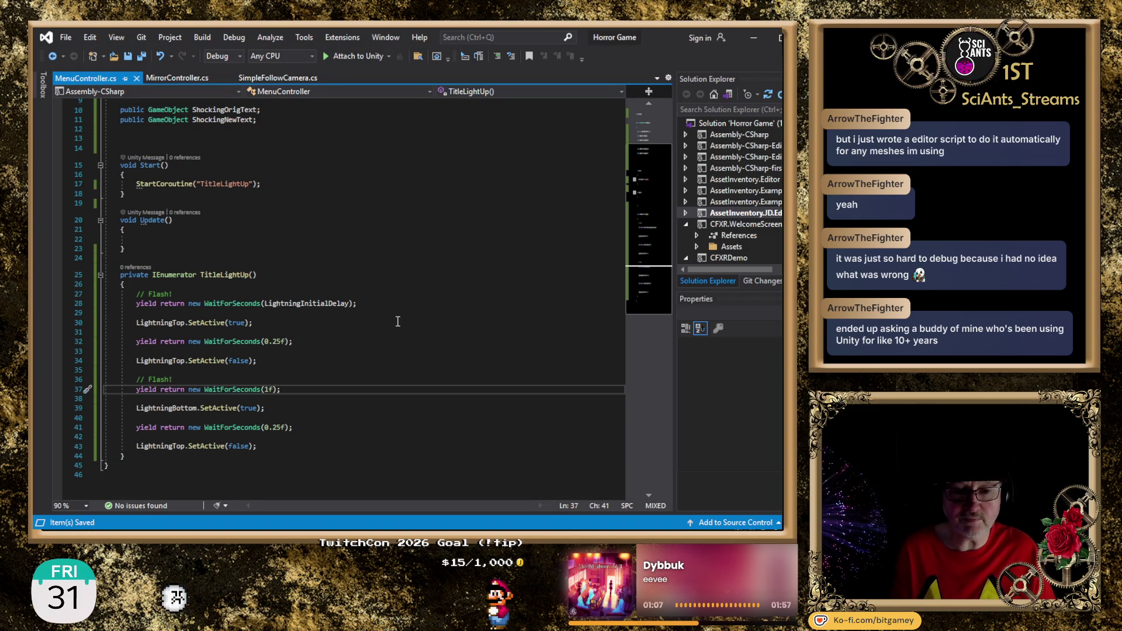
type(".5")
key("End")
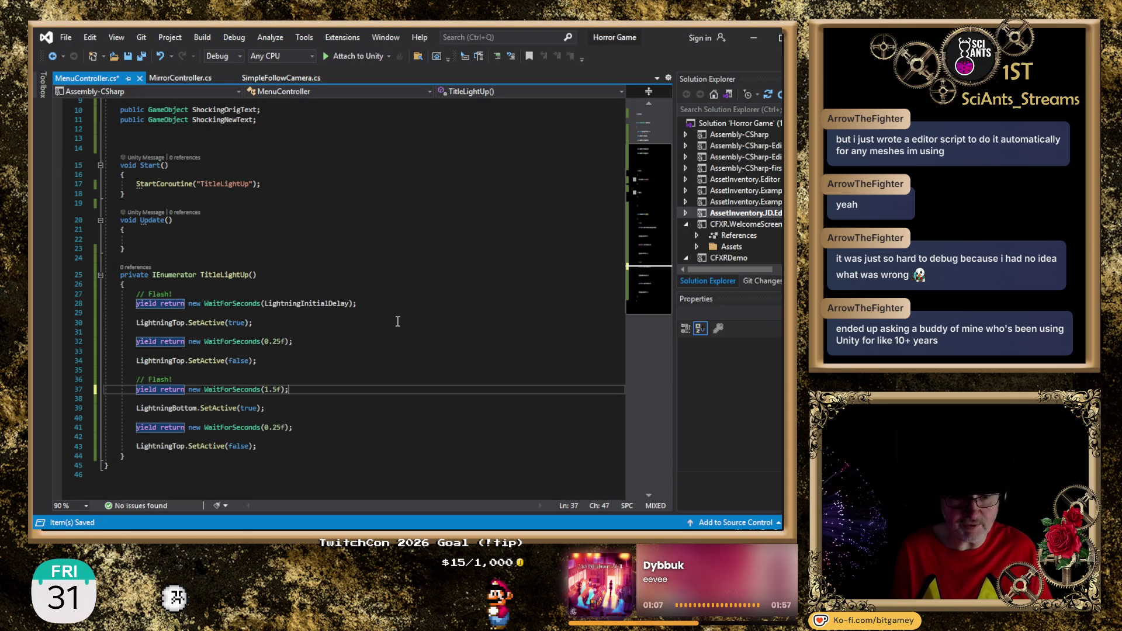
key("ctrl+s")
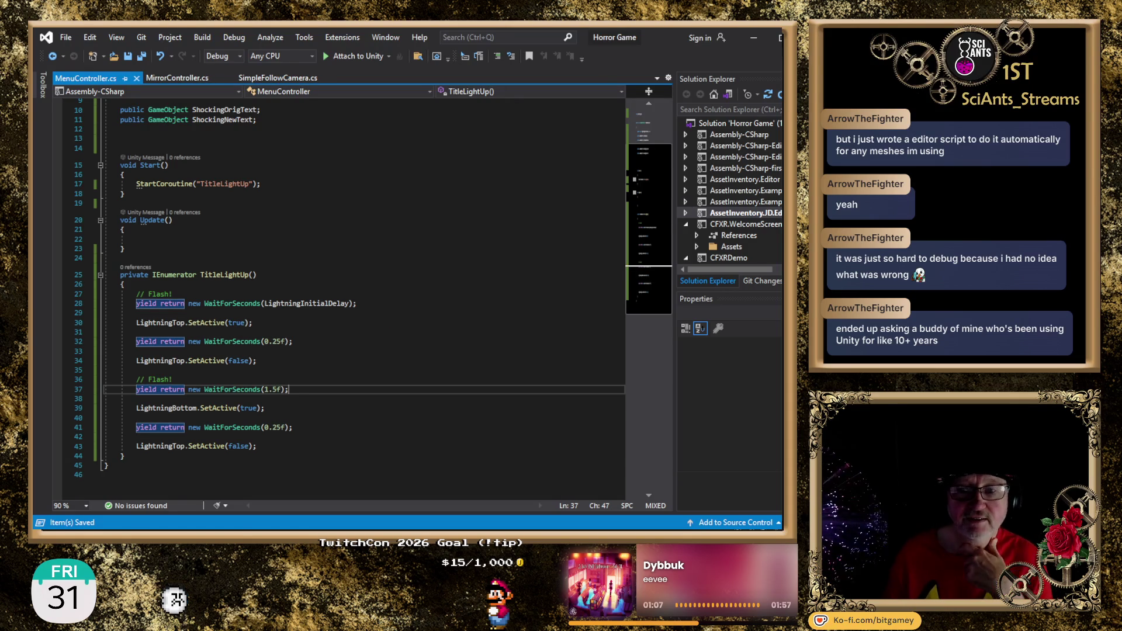
key("alt+Tab")
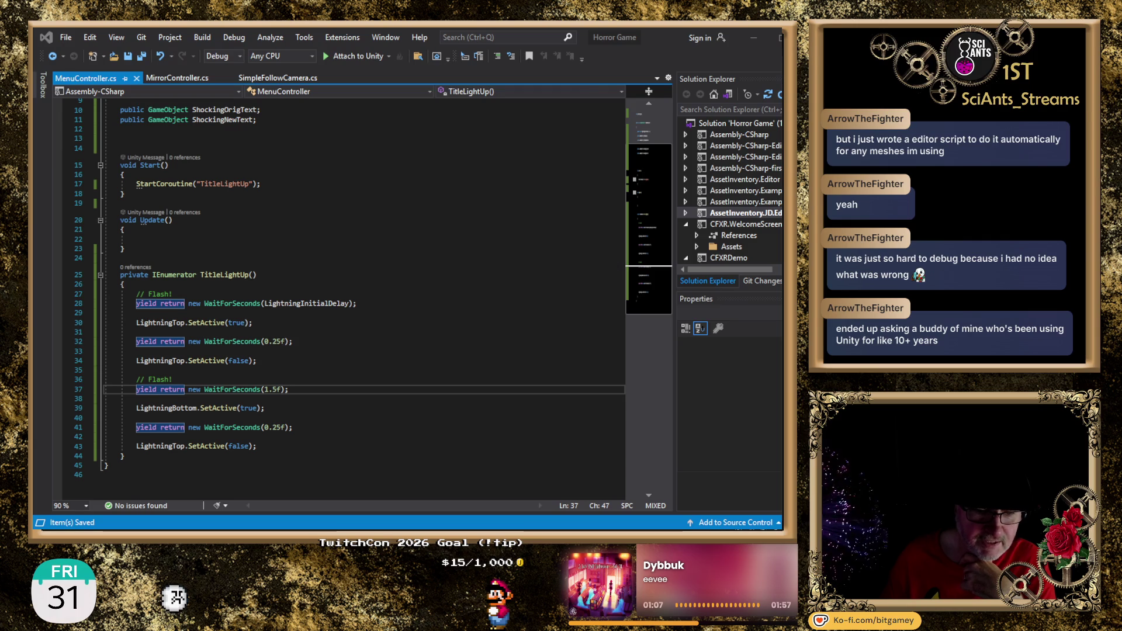
key("alt+Tab")
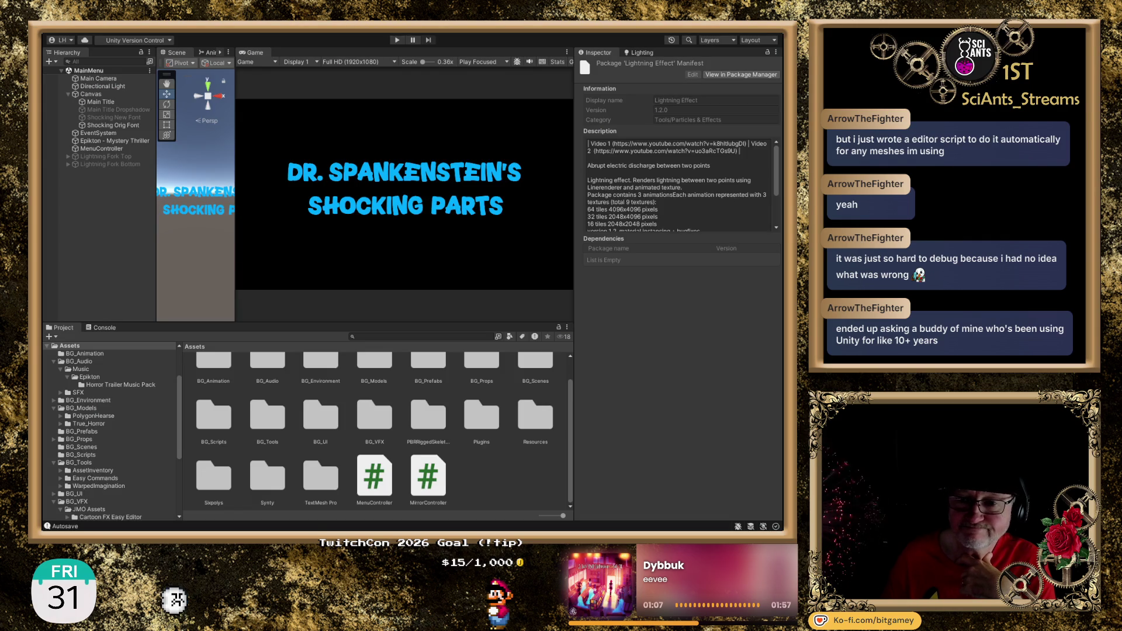
Play and stop the MainMenu scene twice, watching the lightning flash under the title
left_click(395, 41)
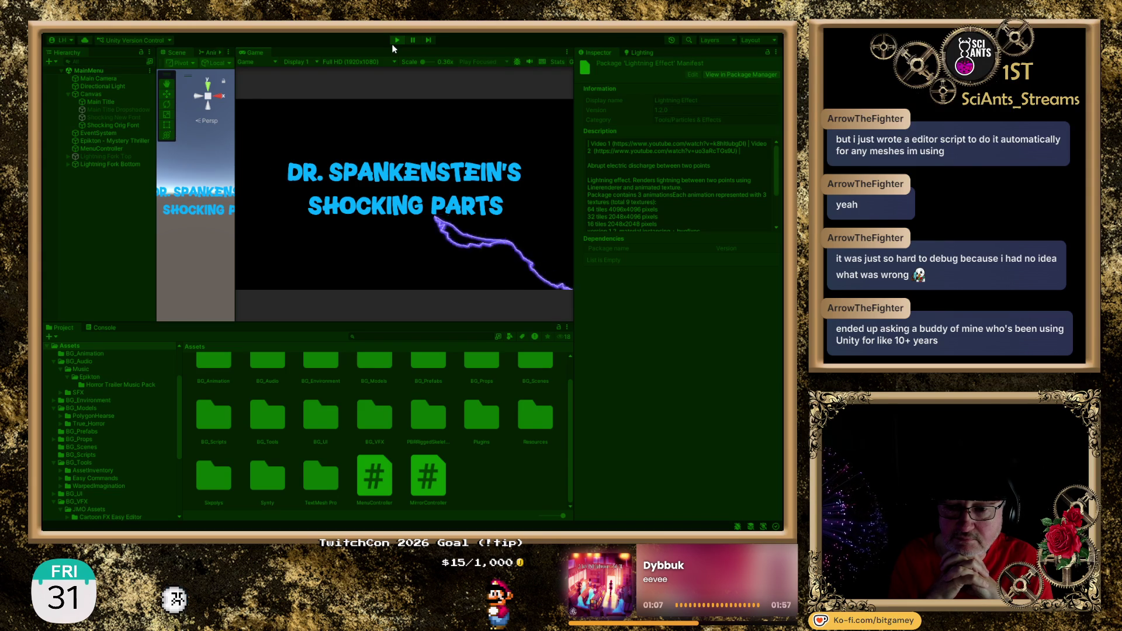
left_click(394, 41)
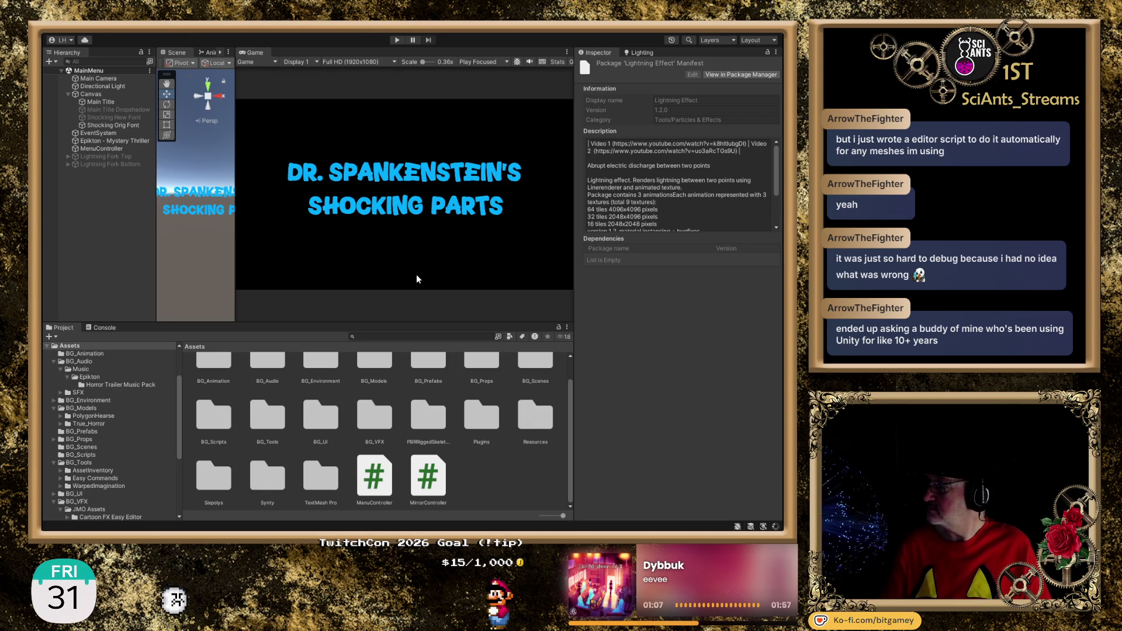
left_click(398, 41)
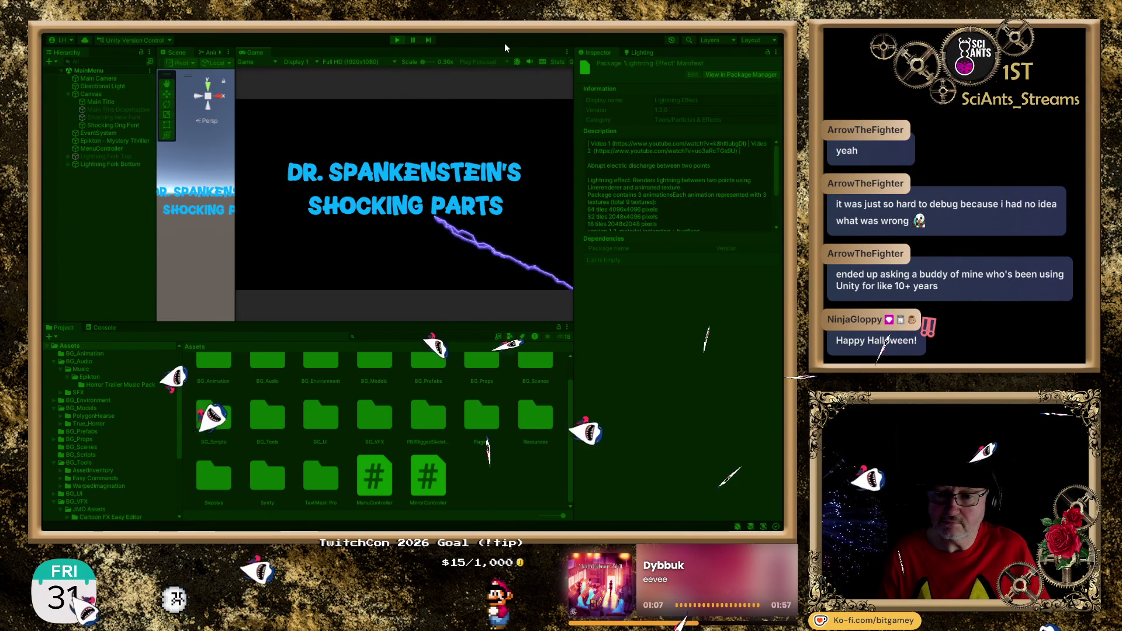
left_click(397, 40)
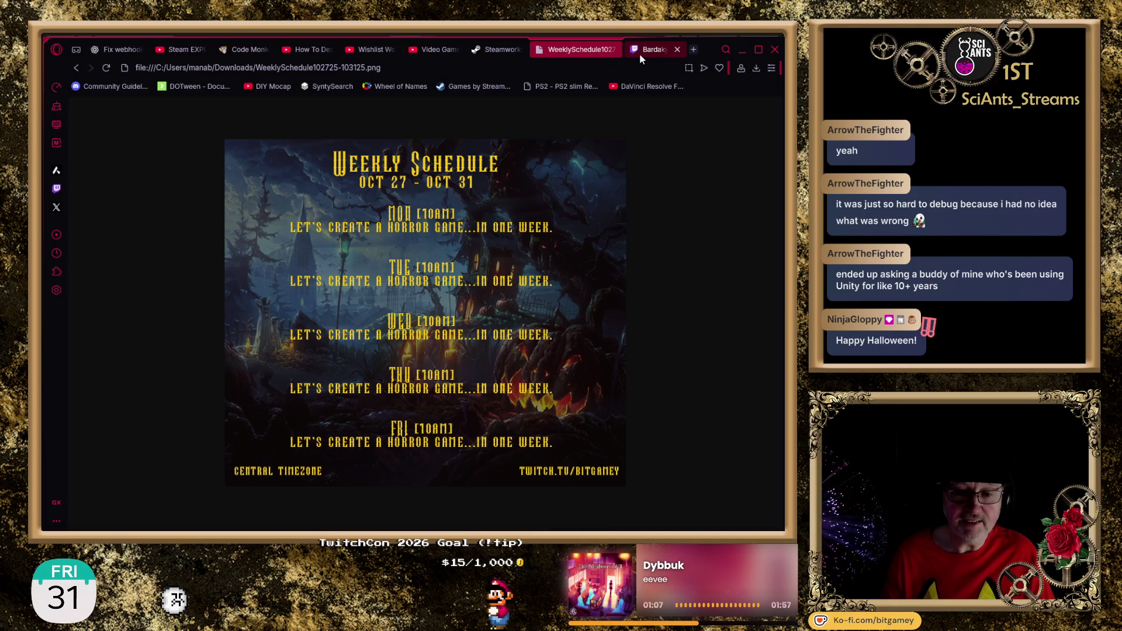
Check the Twitch stream tab, return to the weekly schedule image, then switch to Unity
left_click(640, 53)
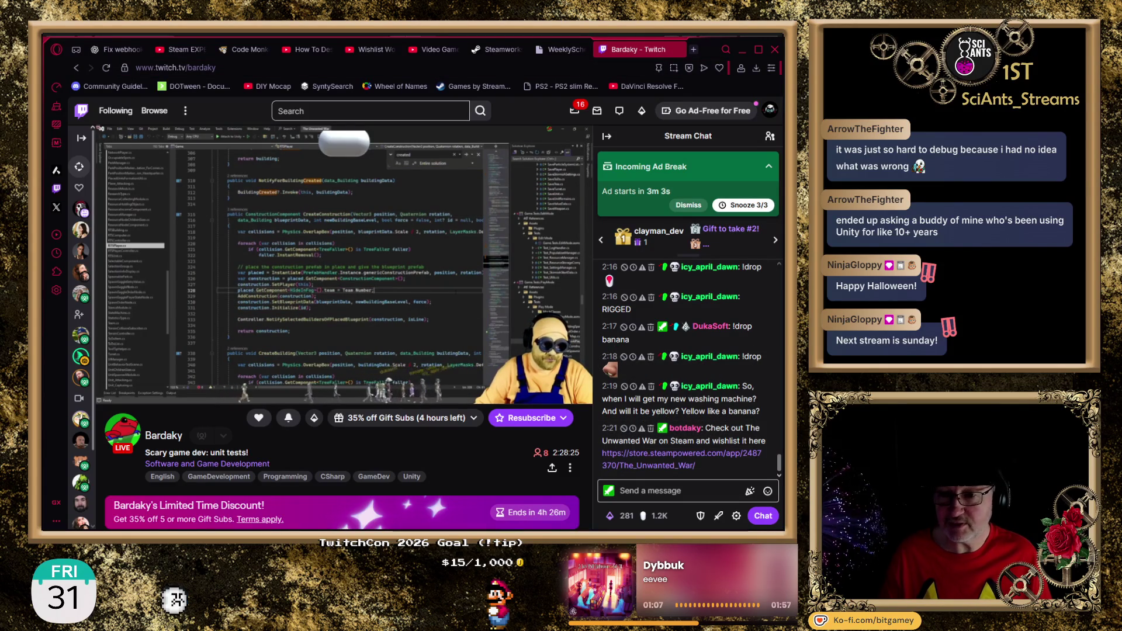
left_click(560, 50)
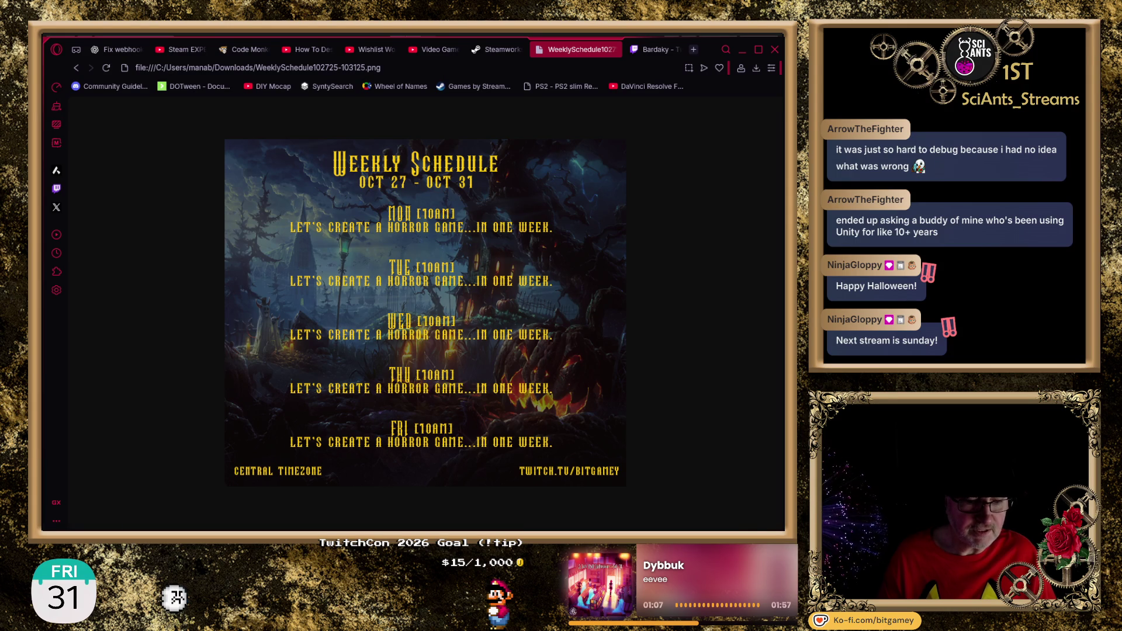
key("alt+Tab")
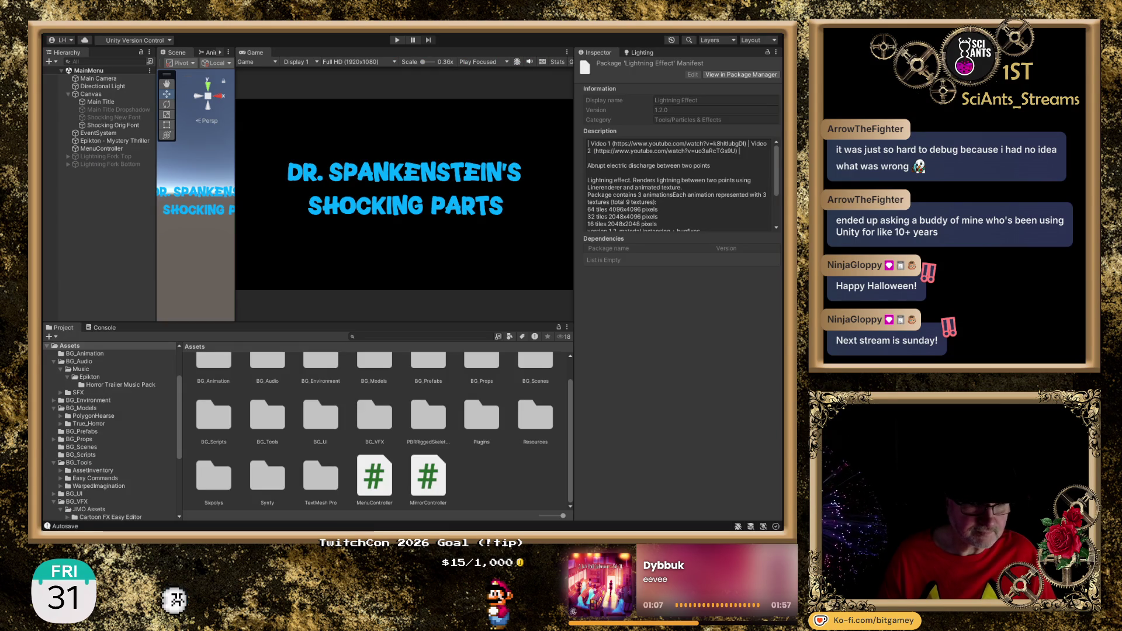
left_click(396, 41)
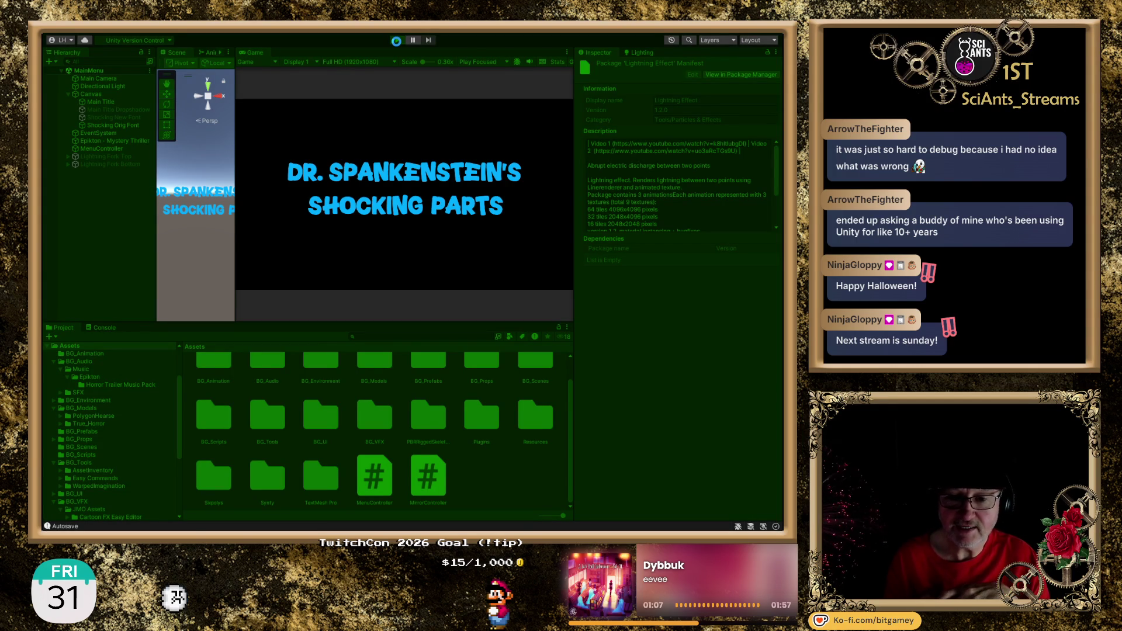
left_click(396, 41)
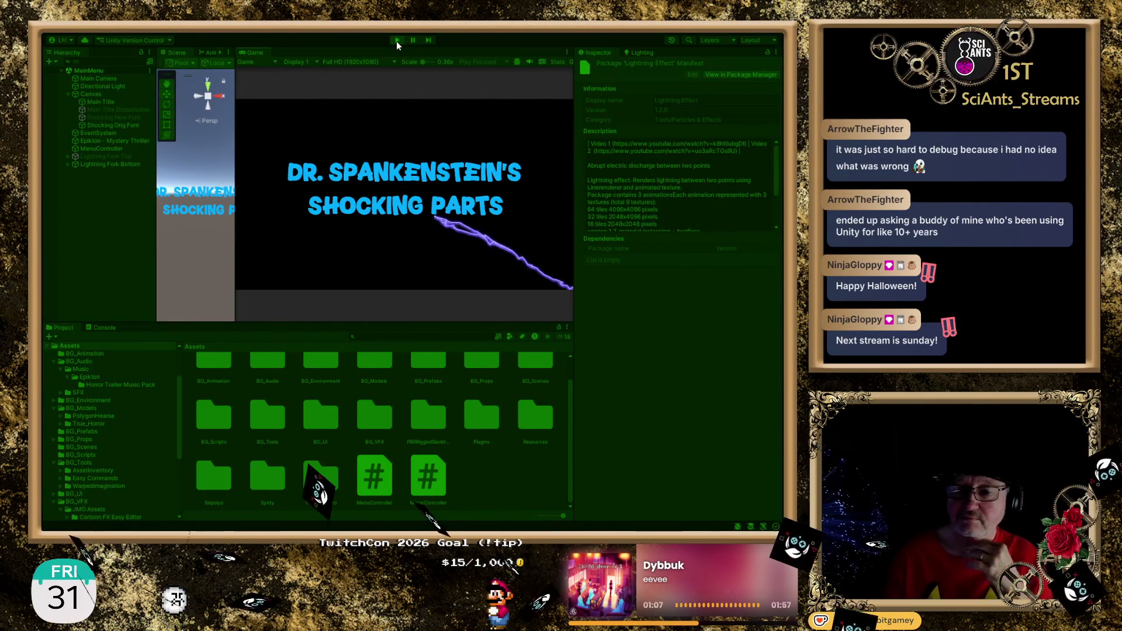
left_click(398, 41)
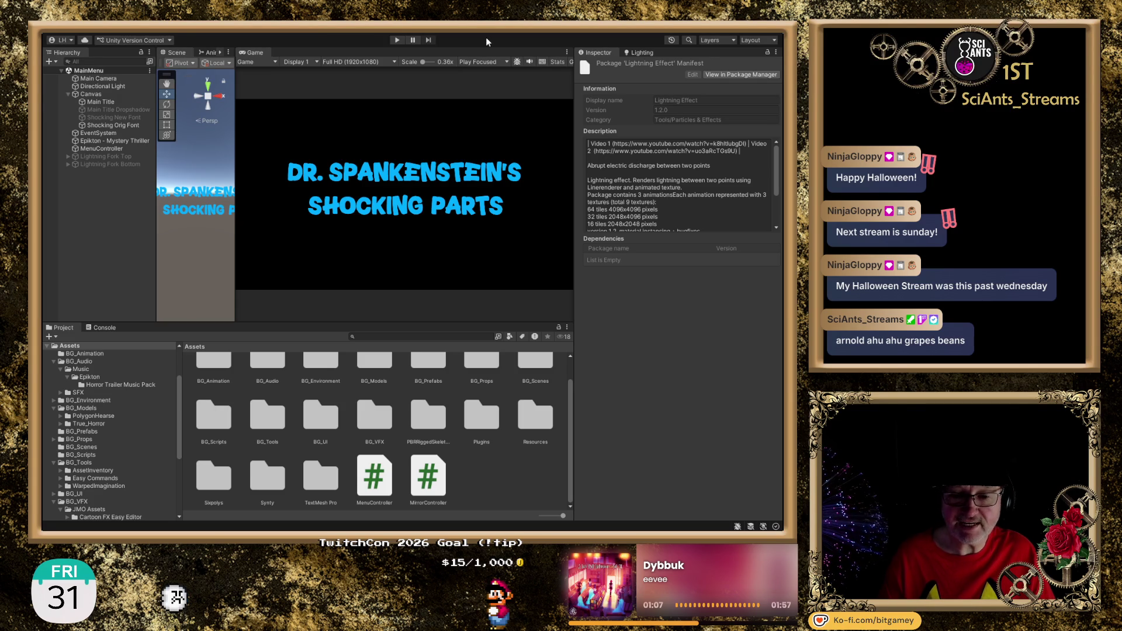
Run and stop the title scene twice to judge lightning timing, then return to Visual Studio
left_click(397, 39)
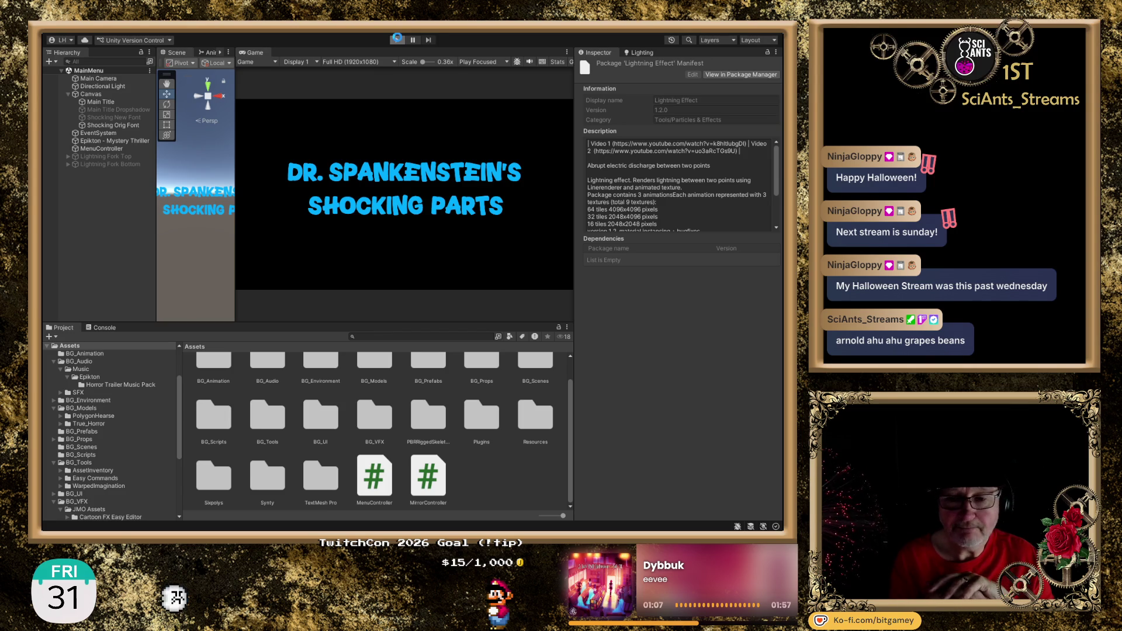
left_click(398, 40)
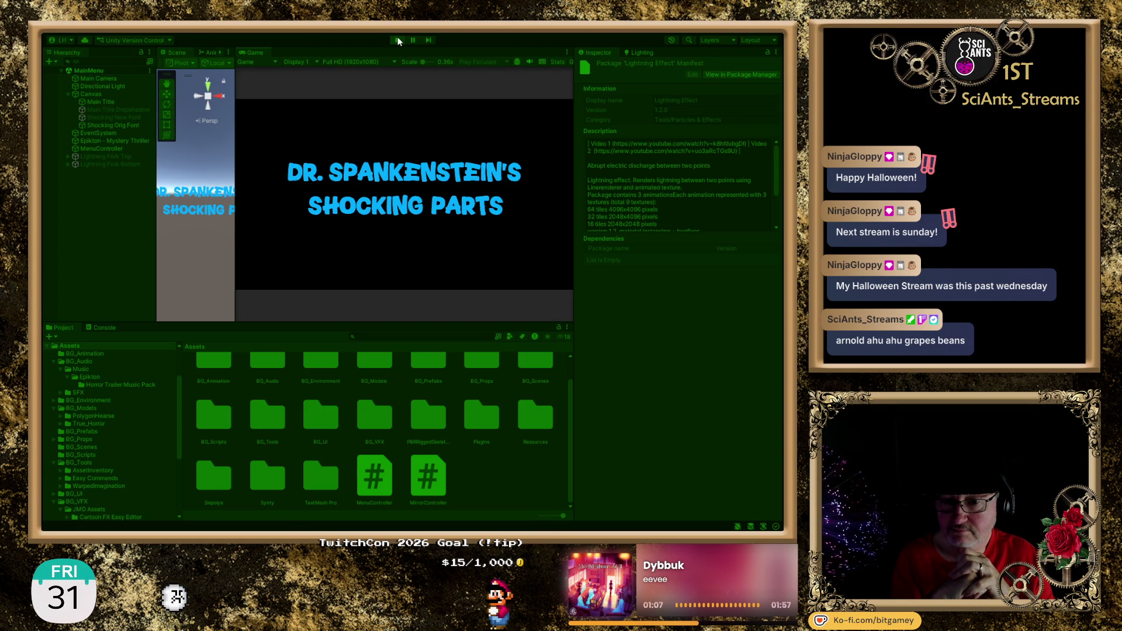
left_click(397, 40)
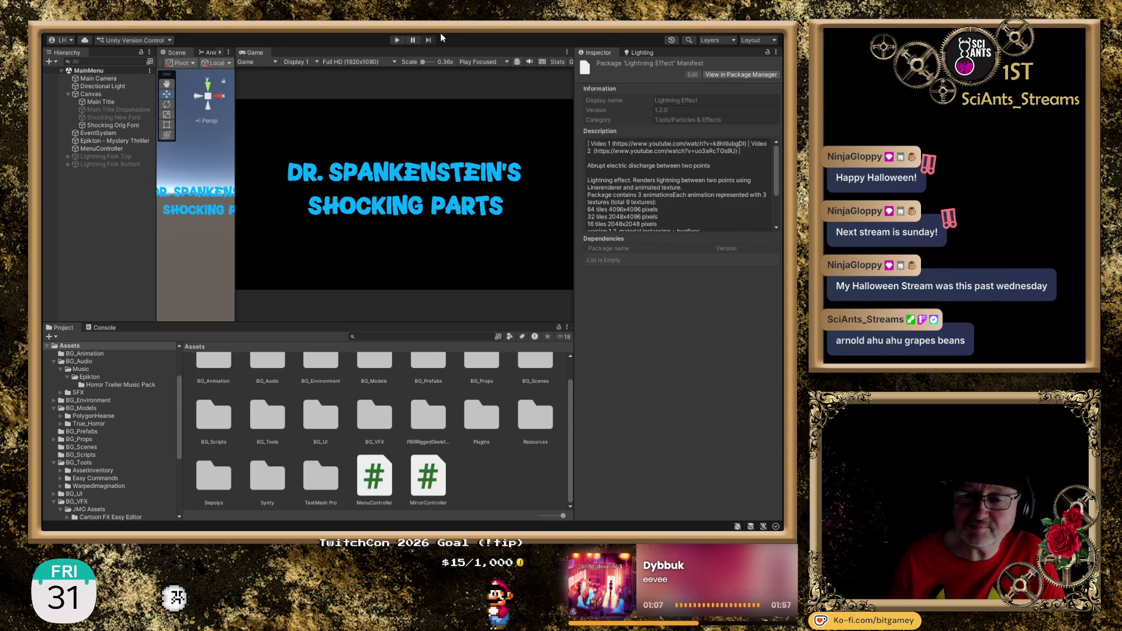
left_click(397, 42)
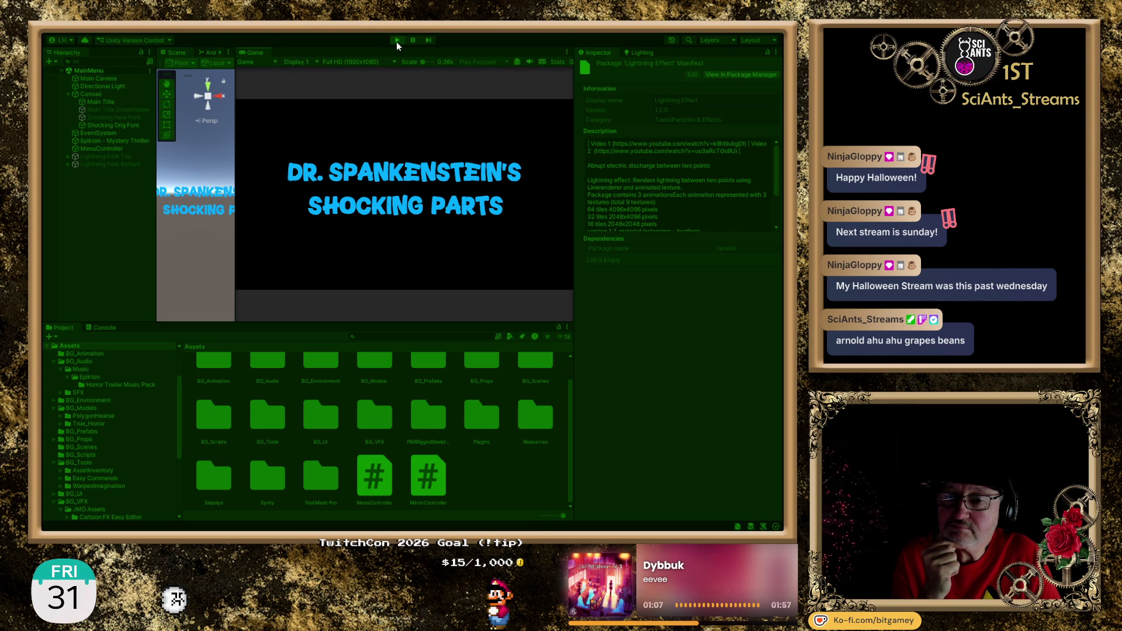
left_click(396, 41)
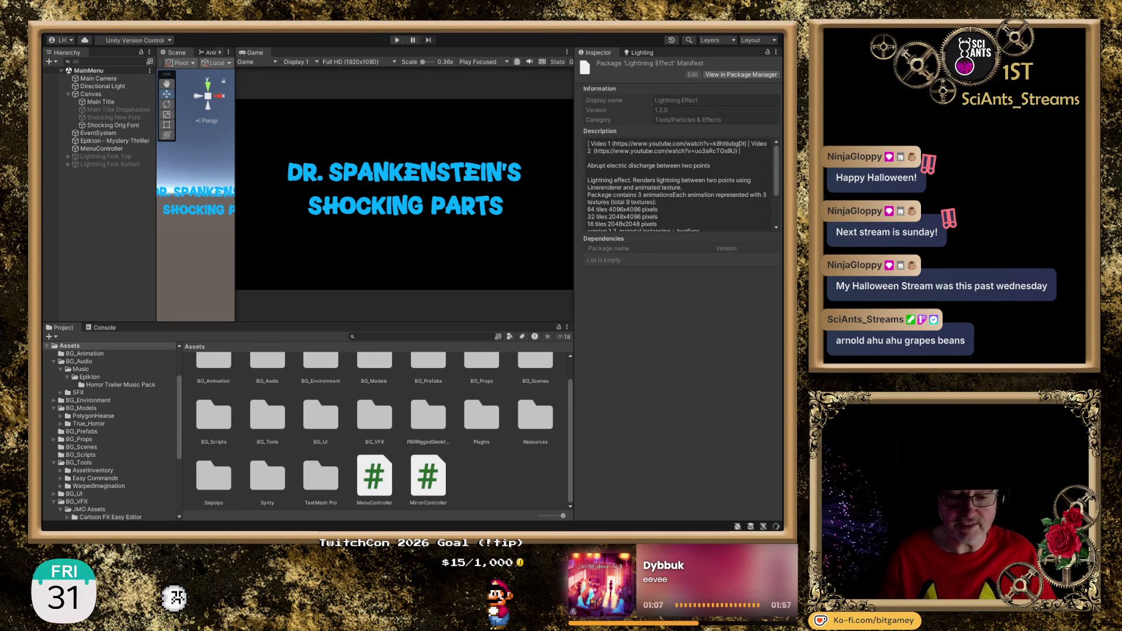
key("alt+Tab")
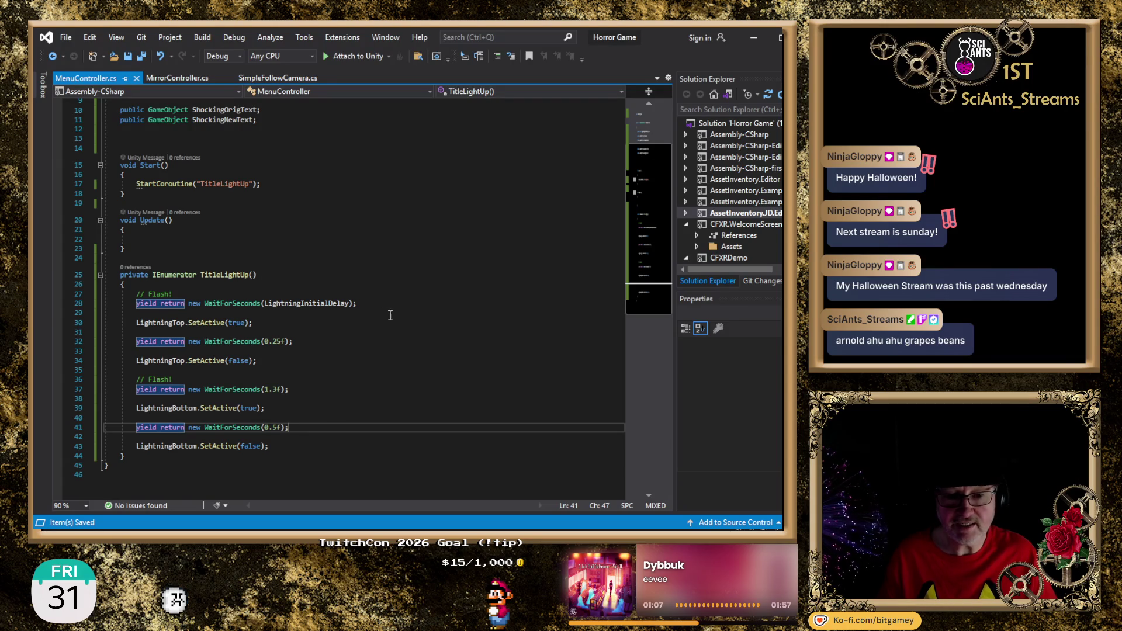
Insert ShockingOrigText.SetActive(false); right after LightningTop.SetActive(true) on line 30
left_click(409, 301)
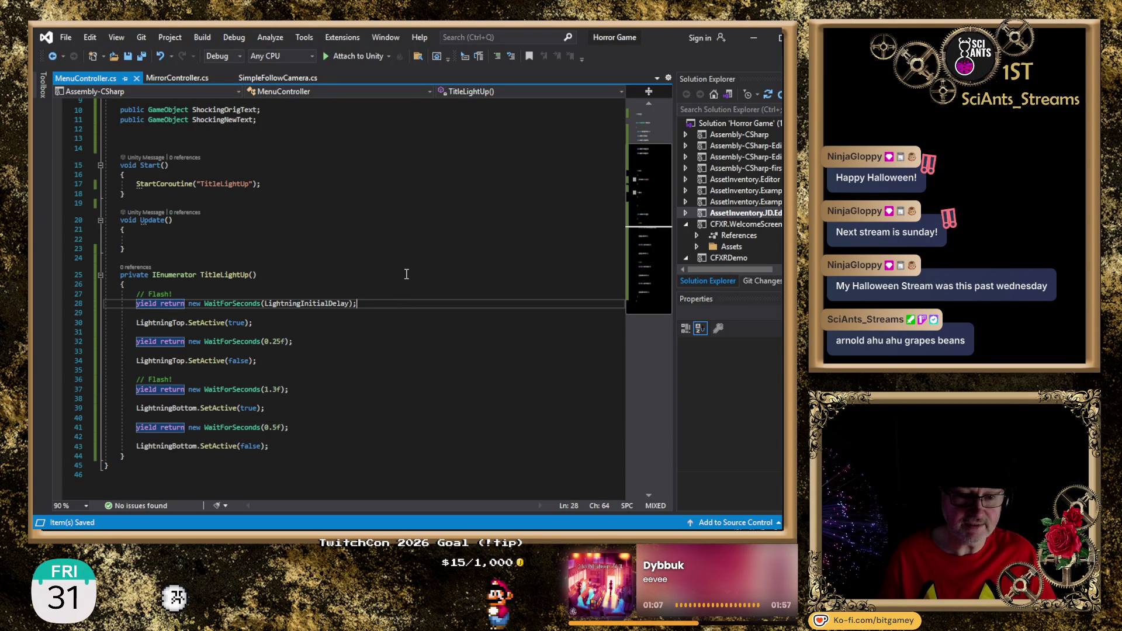
scroll(406, 273, "up", 2)
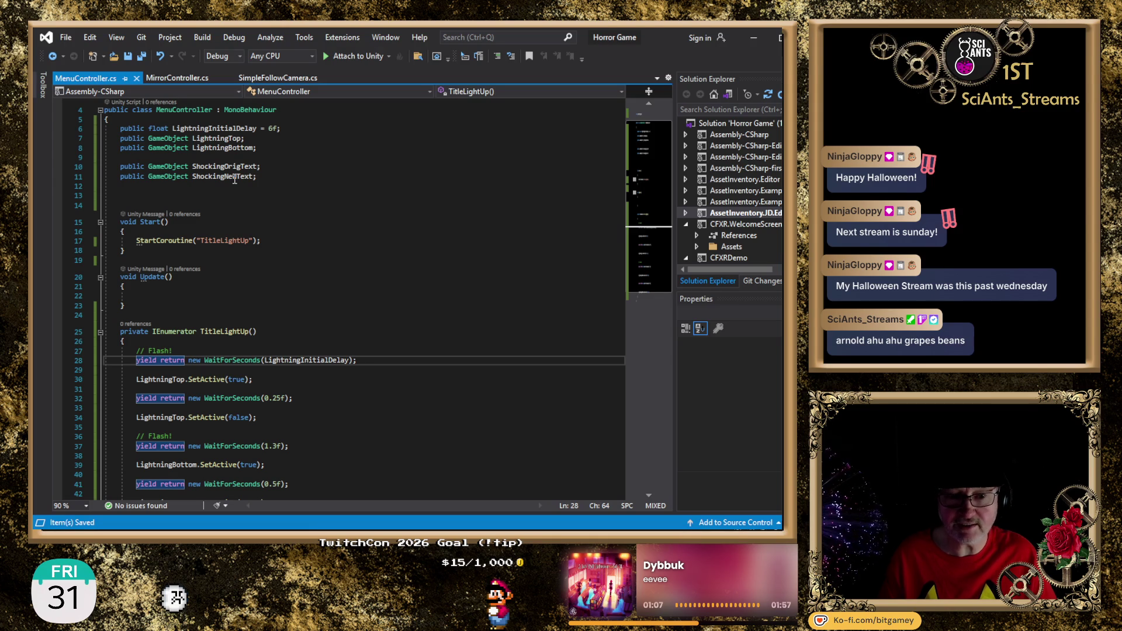
left_click(227, 177)
double_click(229, 169)
key("ctrl+c")
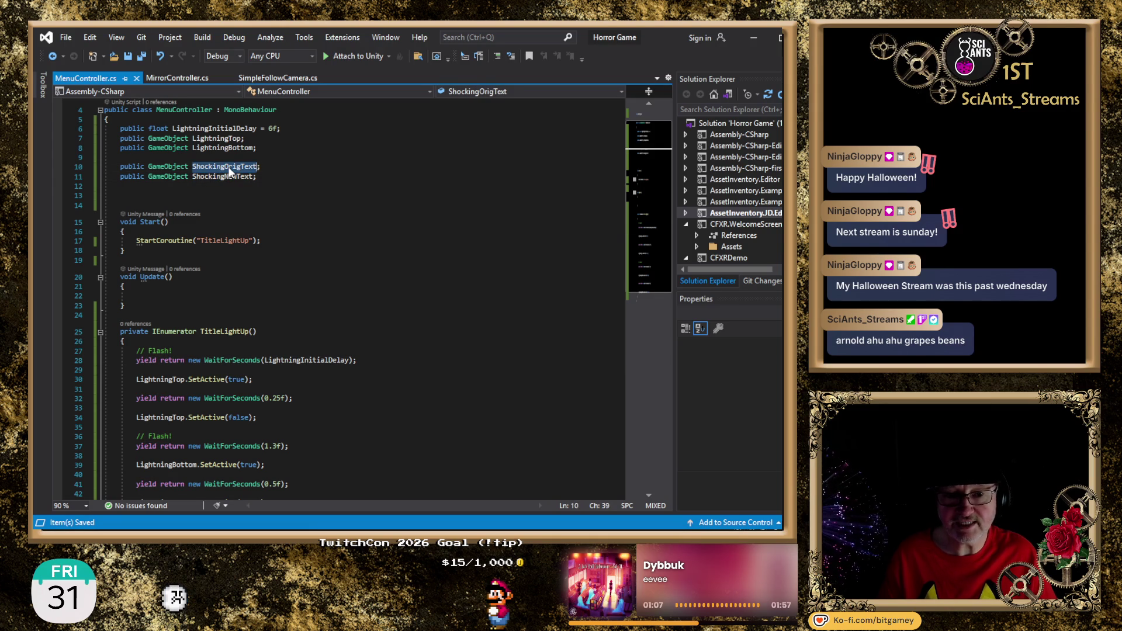
left_click(301, 157)
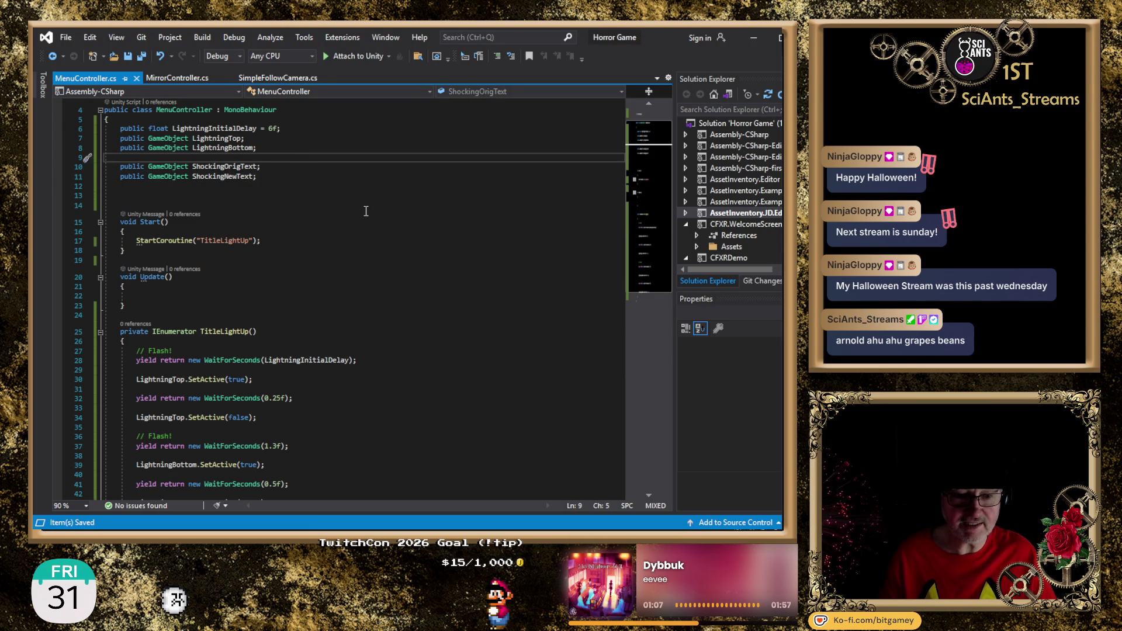
scroll(367, 212, "down", 3)
left_click(306, 292)
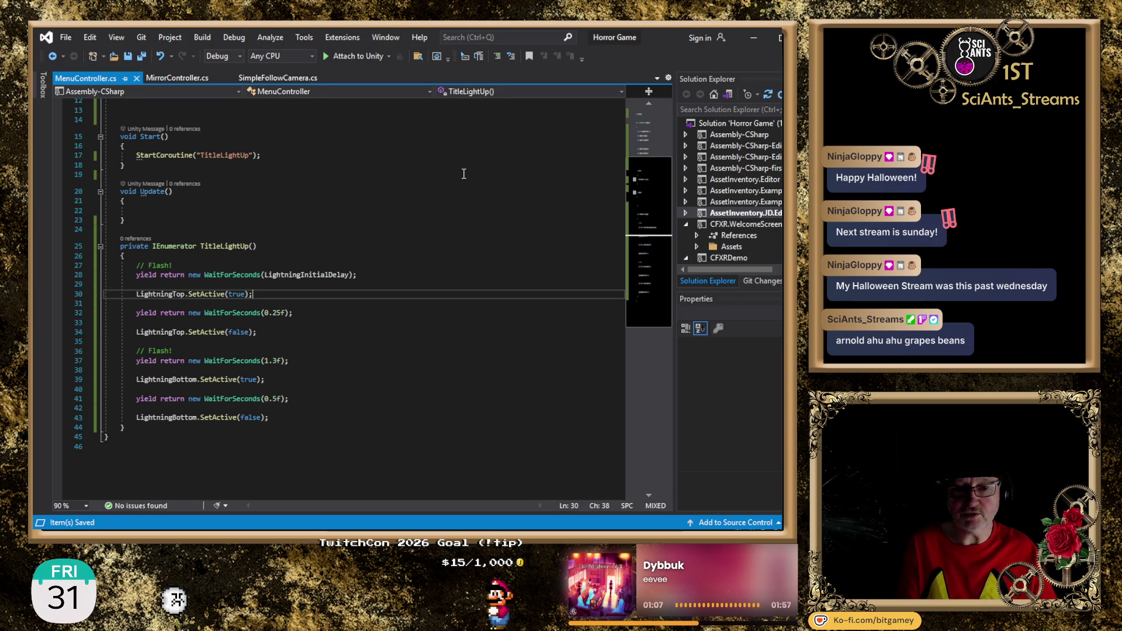
key("Return")
key("Return")
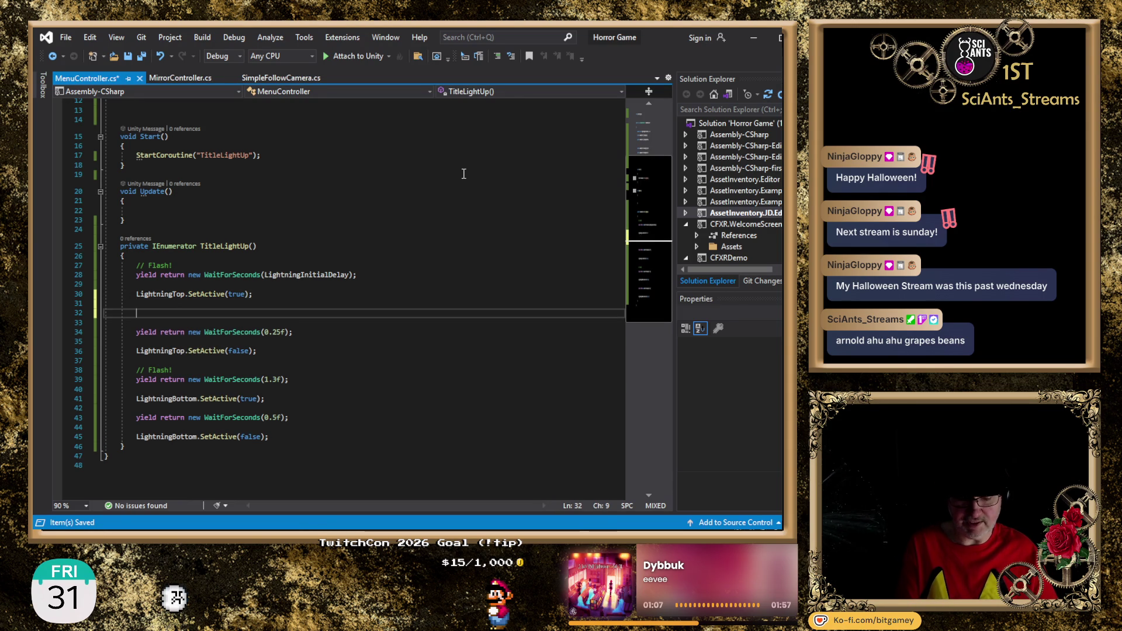
key("BackSpace")
key("ctrl+v")
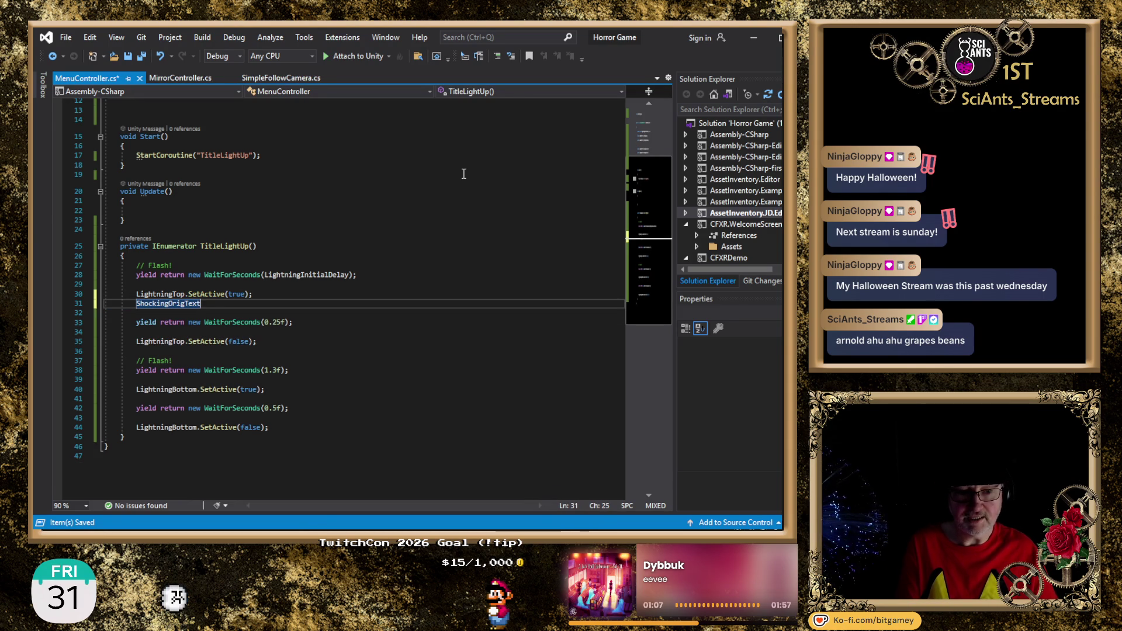
type(".Set")
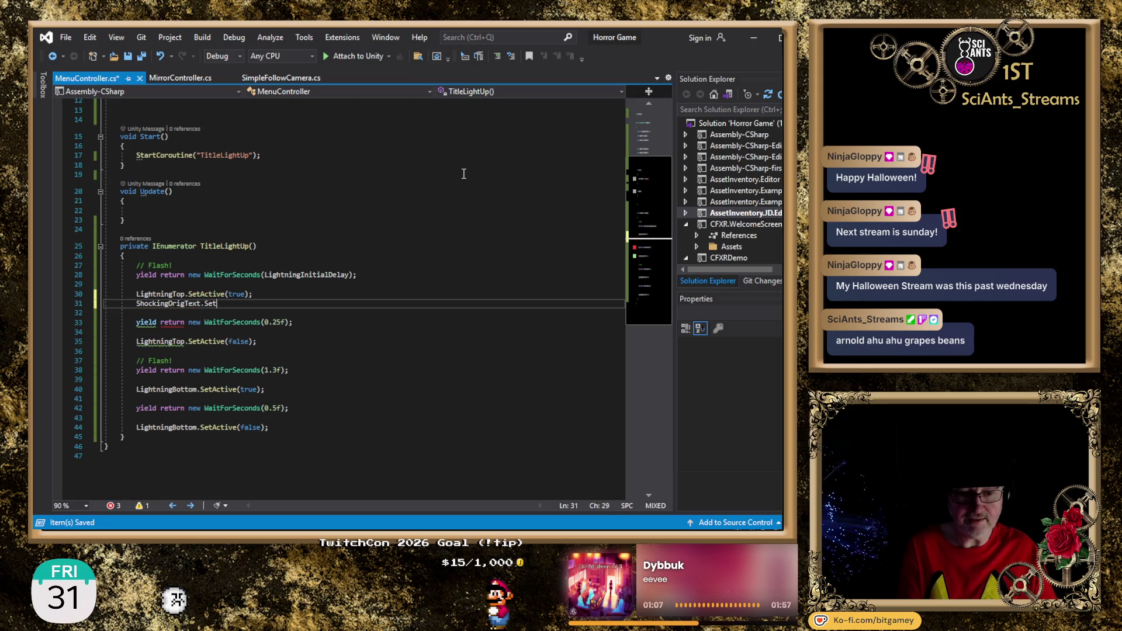
type("Active(false);")
Add ShockingNewText.SetActive(true); on the line below it
key("Return")
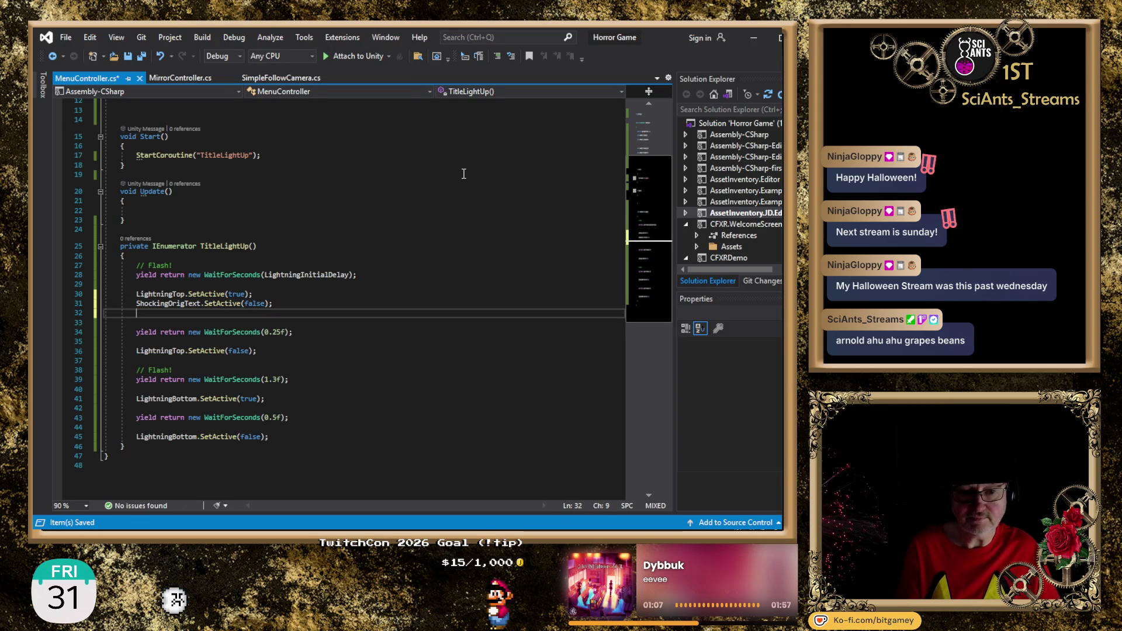
type("ShockingOrigText.SetActive(false);")
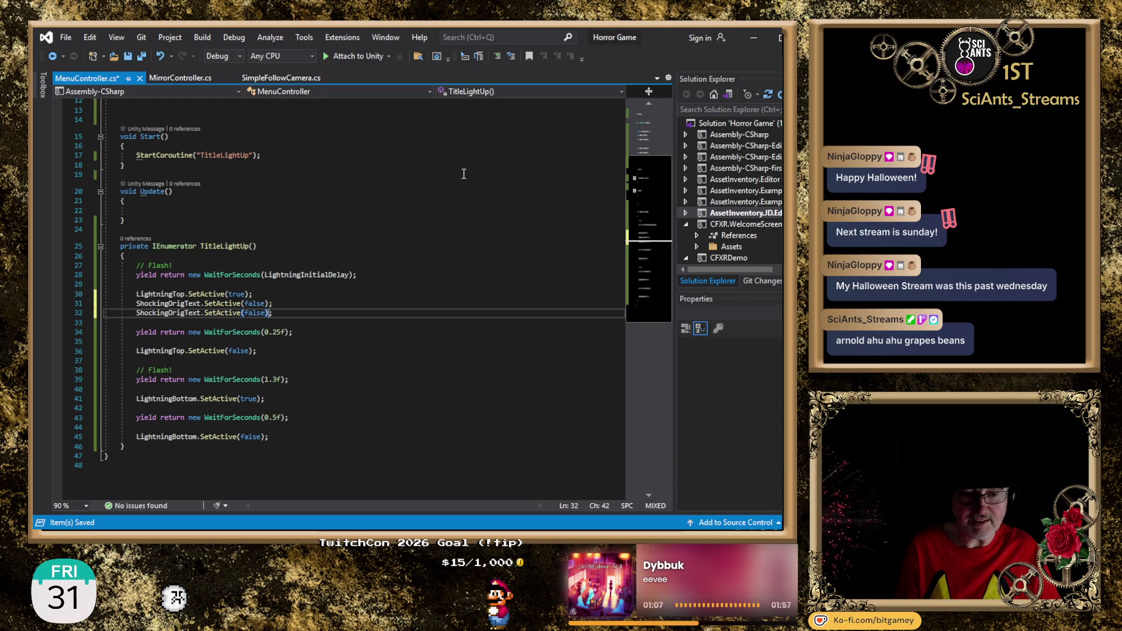
key("Left")
key("Left")
key("Left")
key("BackSpace")
key("BackSpace")
key("BackSpace")
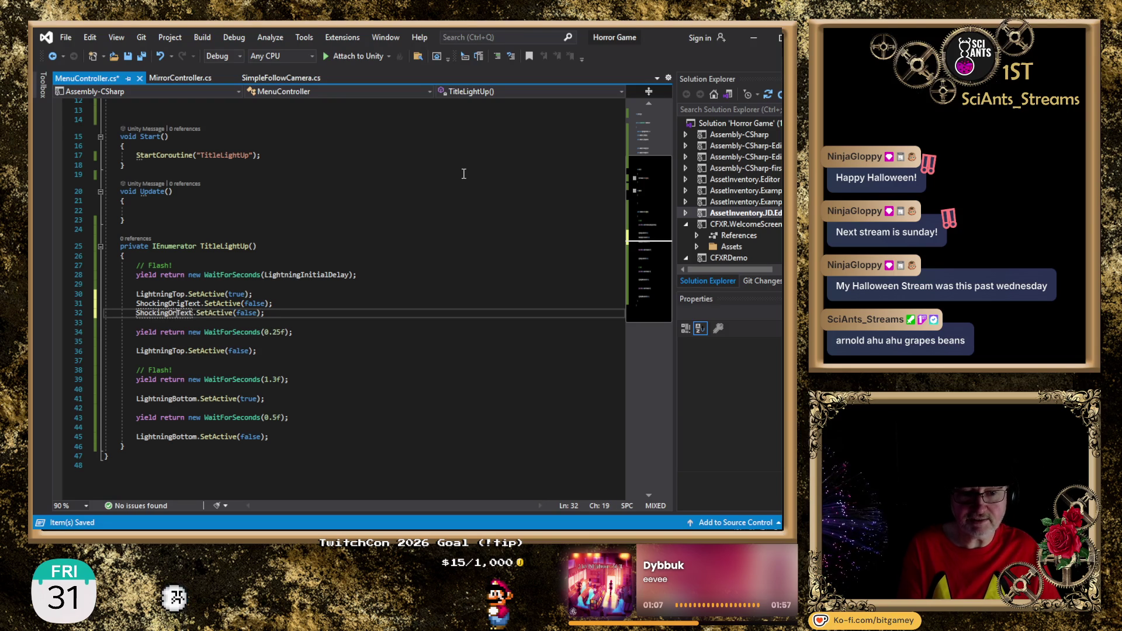
type("New")
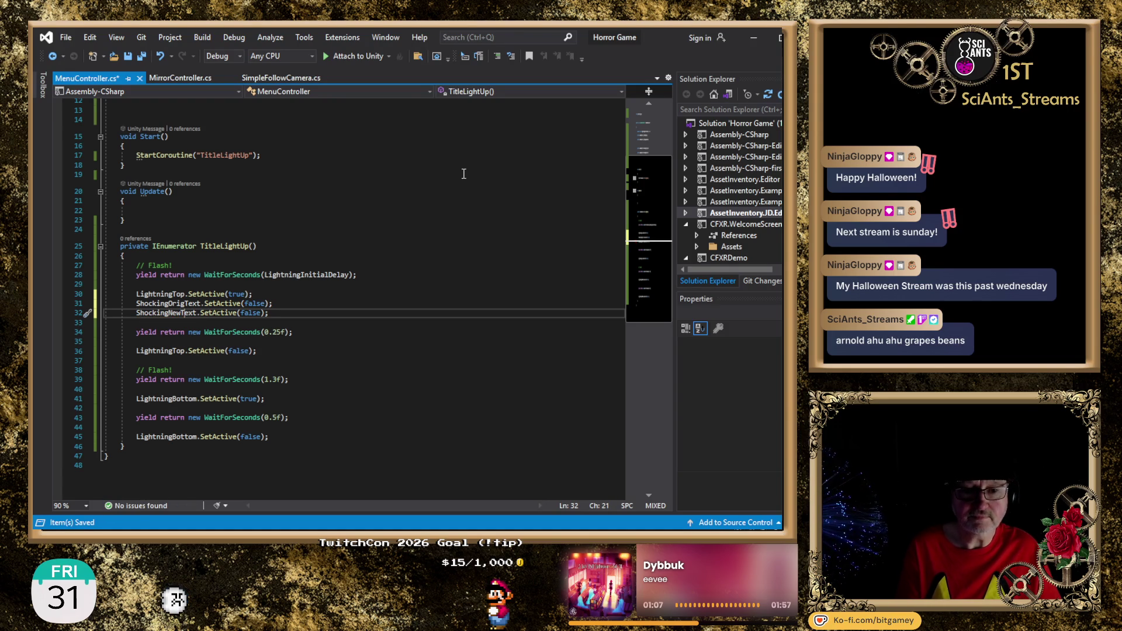
key("BackSpace")
key("BackSpace")
key("BackSpace")
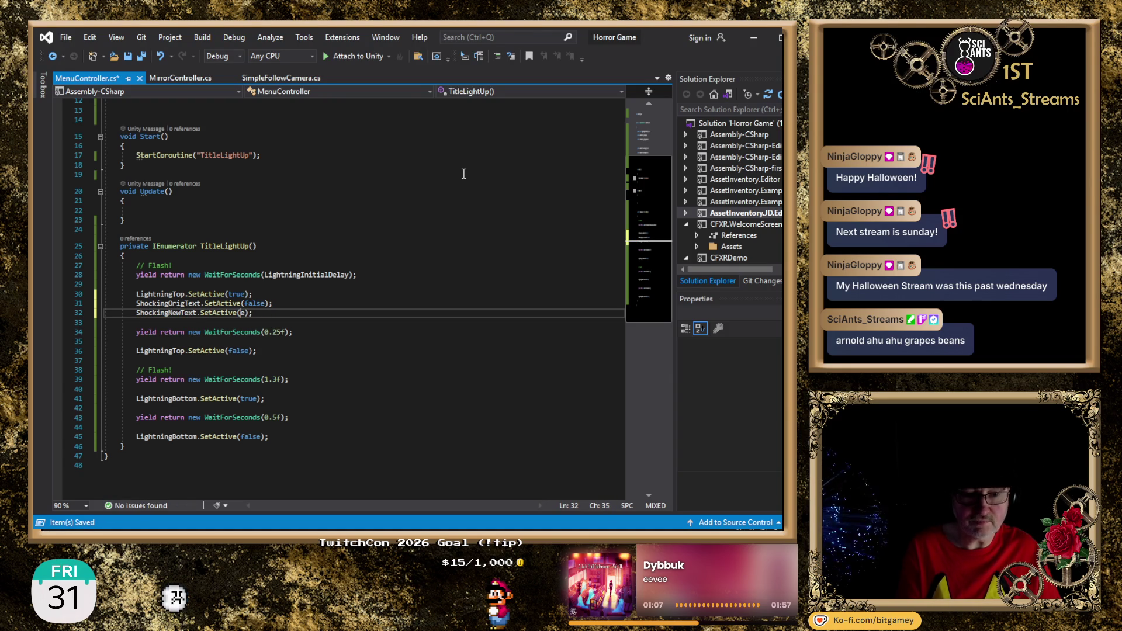
type("true")
Duplicate the two ShockingText lines after the 0.25-second wait
key("Down")
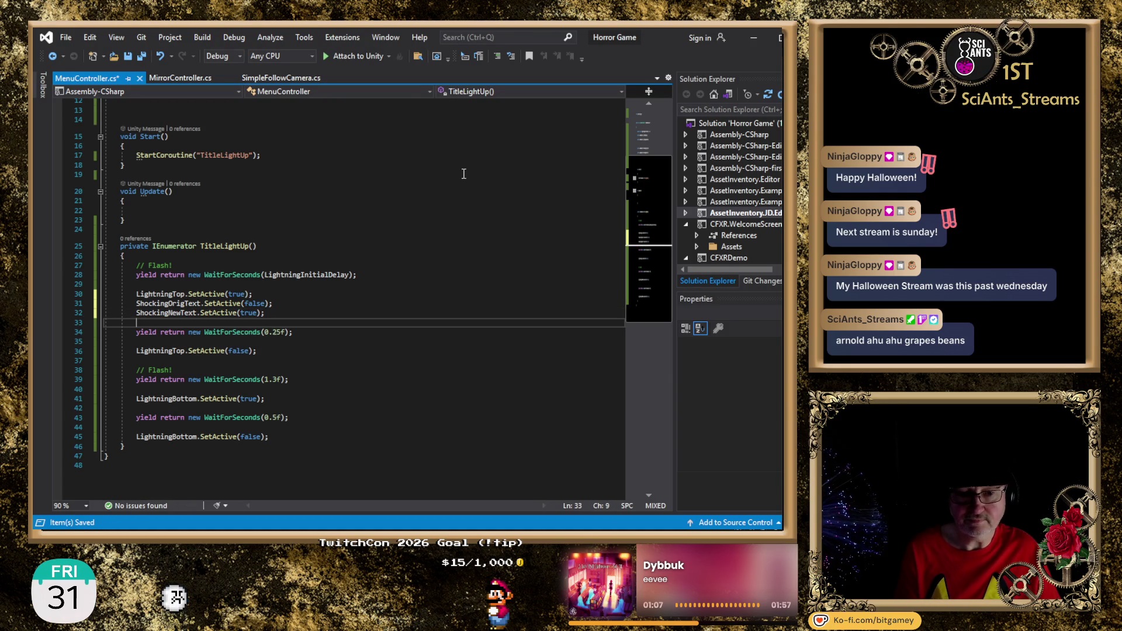
key("Up")
key("Up")
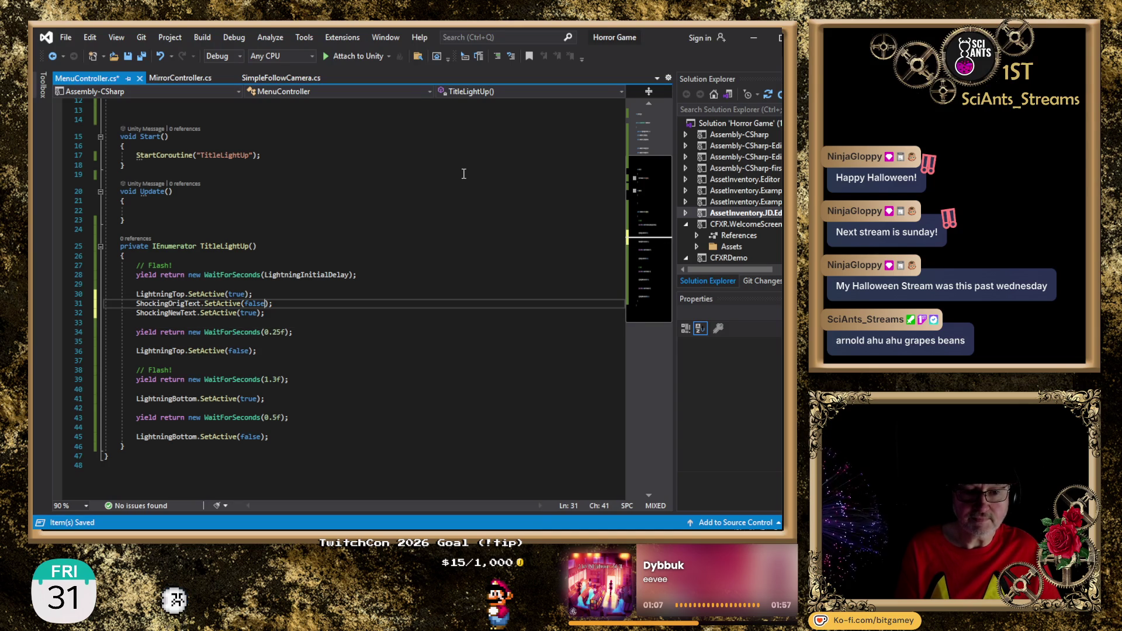
key("shift+Down")
key("shift+End")
key("ctrl+c")
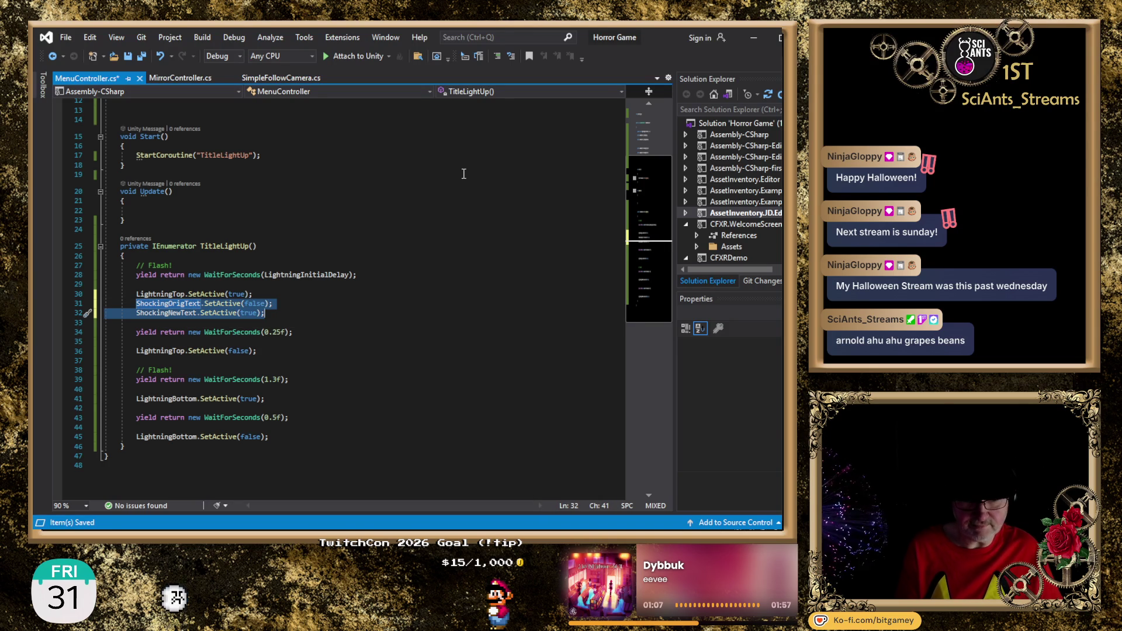
key("Down")
key("Down")
key("Down")
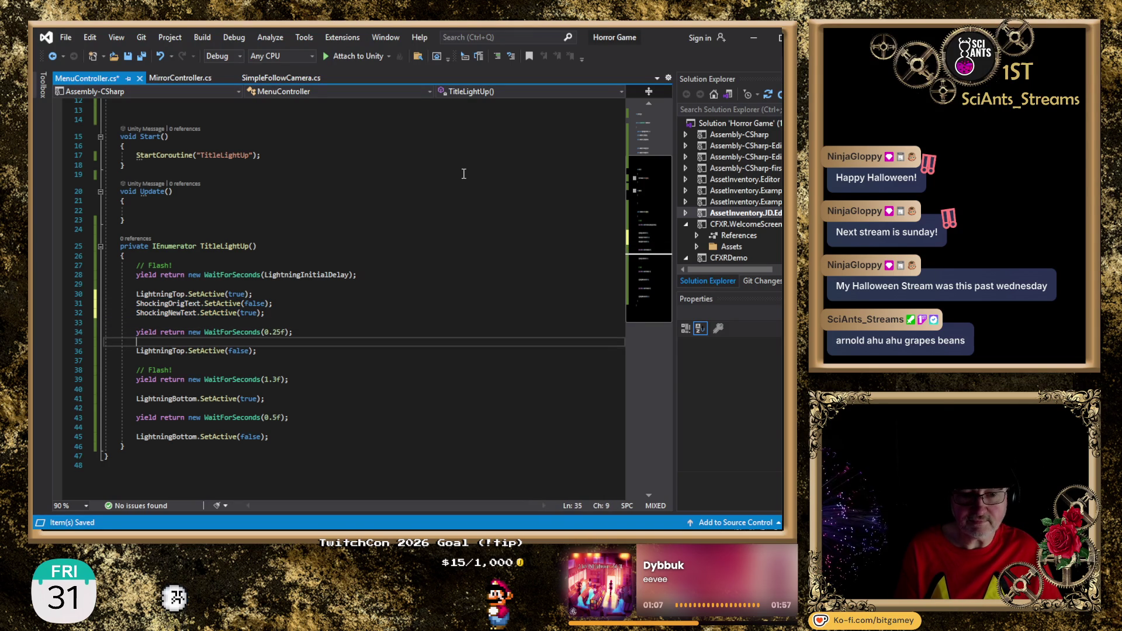
key("Return")
key("ctrl+v")
In the duplicate, set ShockingOrigText to true and ShockingNewText to false
key("Up")
key("End")
key("BackSpace")
key("BackSpace")
key("BackSpace")
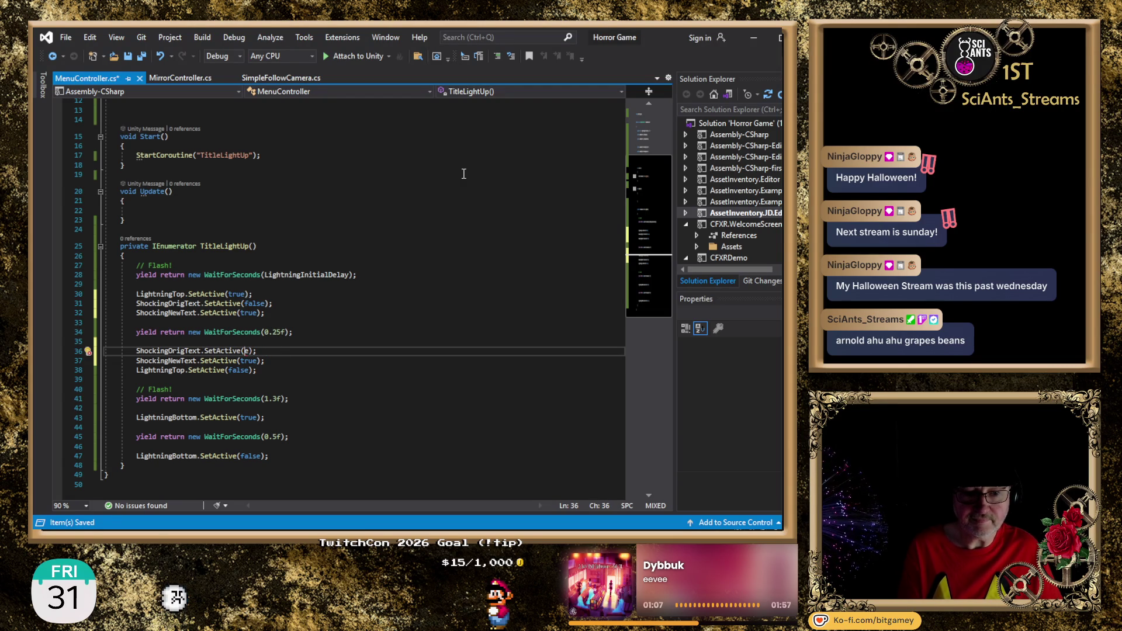
type("true")
key("BackSpace")
key("Down")
key("BackSpace")
key("BackSpace")
key("BackSpace")
type("false")
Move the ShockingNewText.SetActive(false) line above ShockingOrigText.SetActive(true) and remove the leftover blank line
key("Up")
key("Left")
key("Left")
key("Down")
key("Right")
key("Delete")
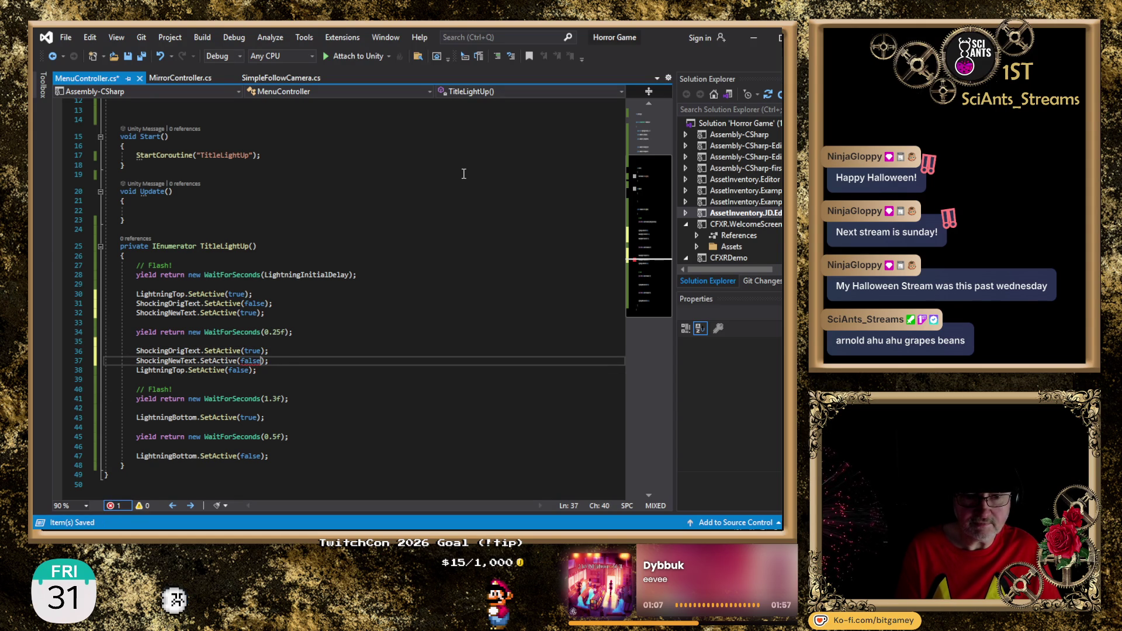
key("shift+Home")
key("ctrl+x")
key("Up")
key("ctrl+v")
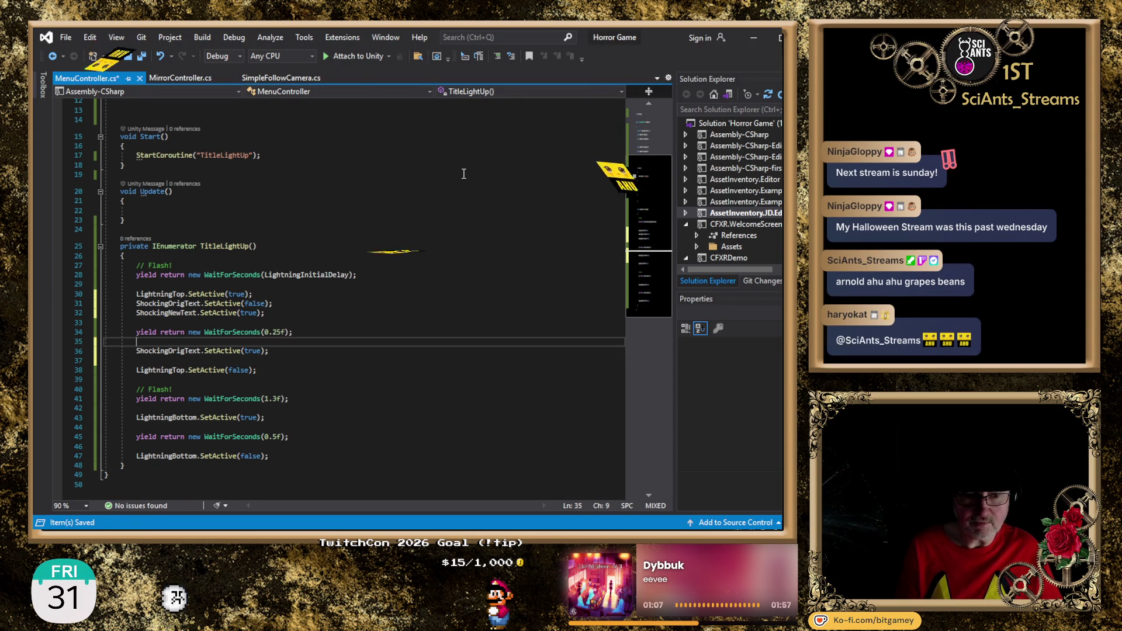
key("Return")
key("End")
key("Delete")
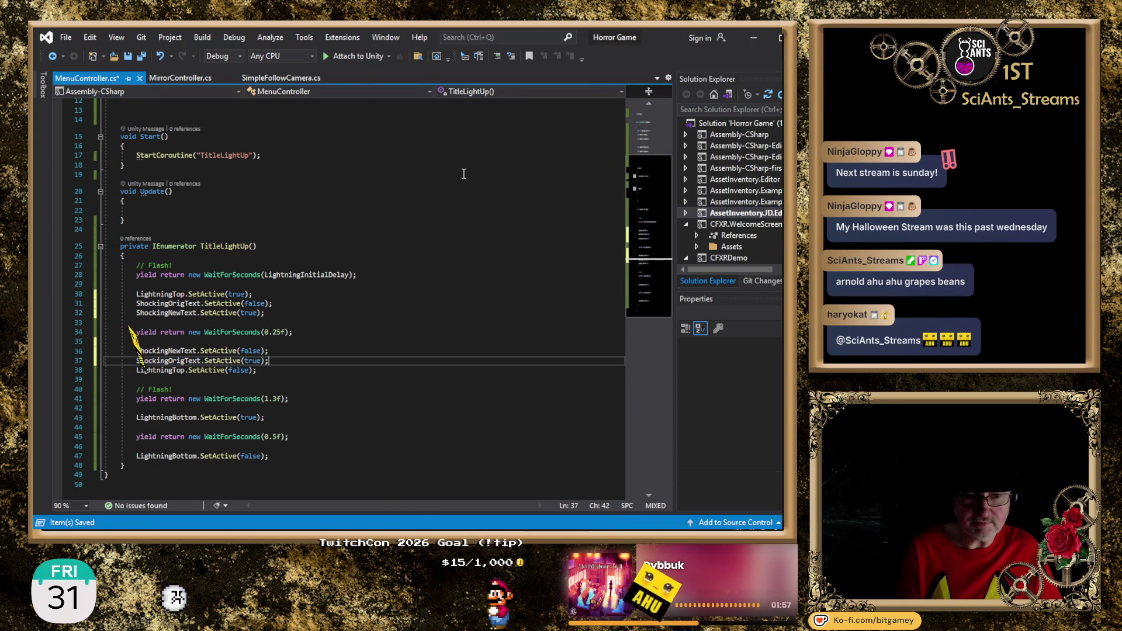
Save MenuController.cs and switch back to Unity
key("Down")
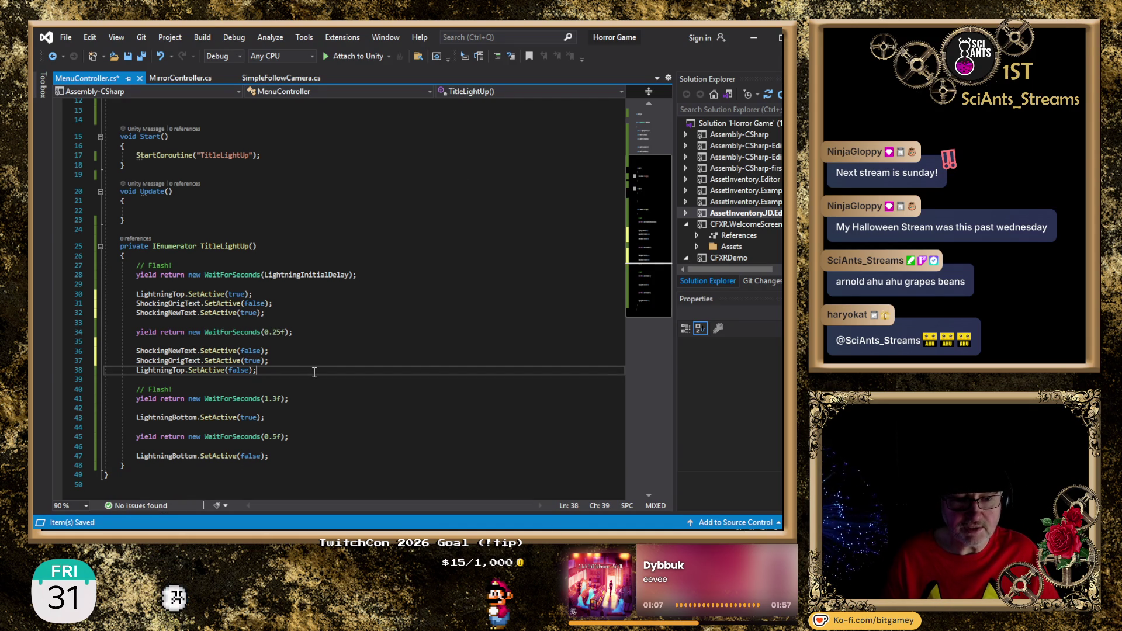
key("ctrl+s")
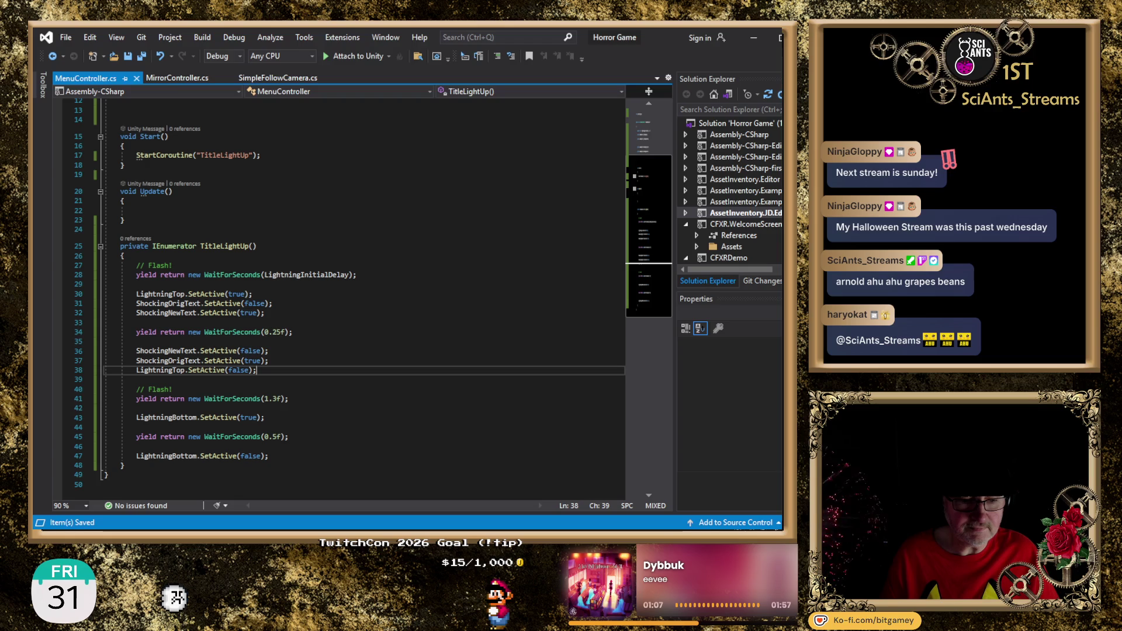
key("alt+Tab")
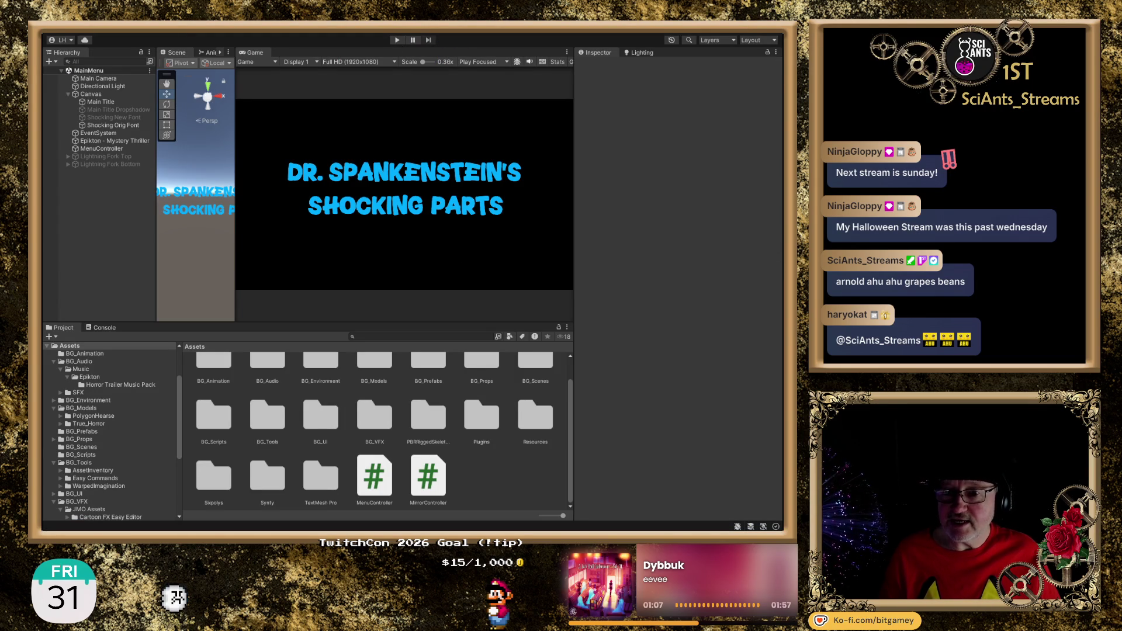
left_click(397, 40)
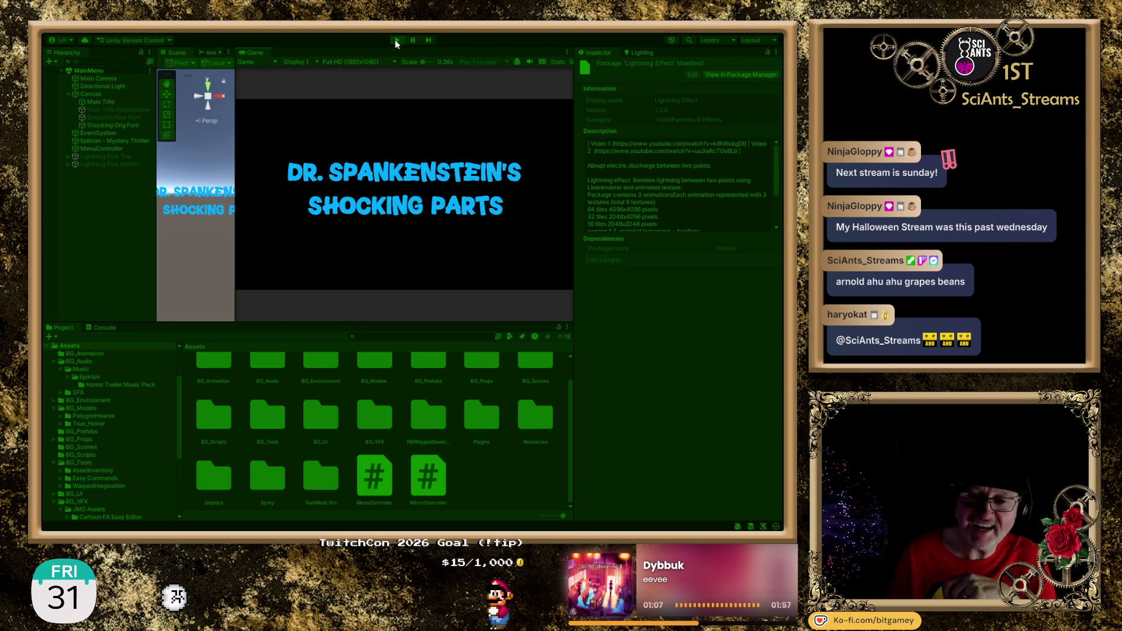
left_click(396, 42)
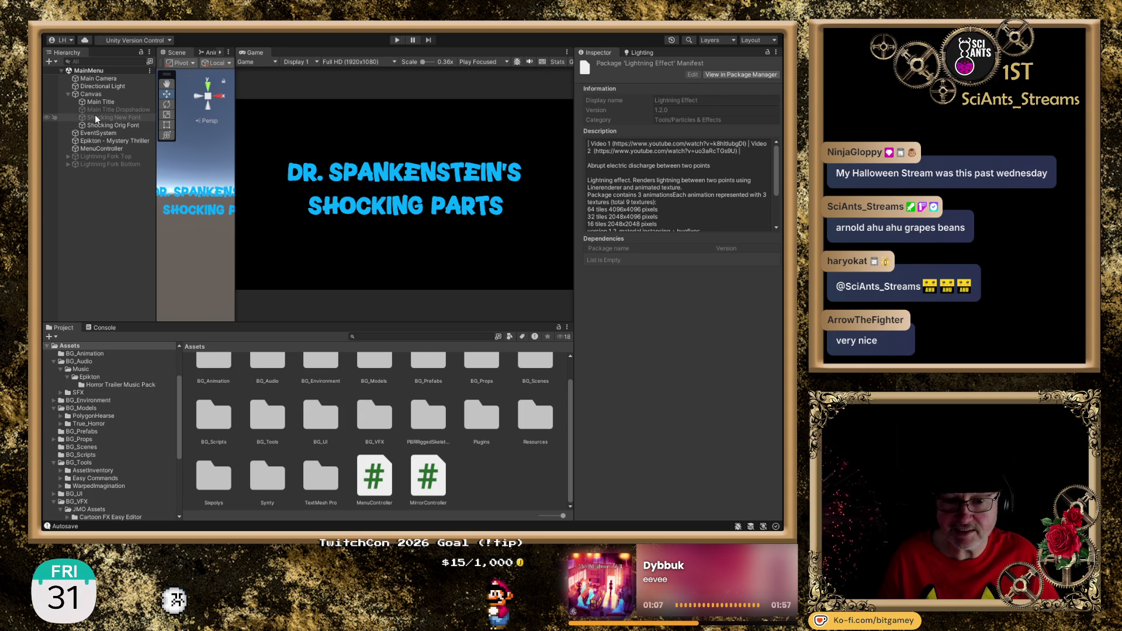
Activate Lightning Fork Bottom and frame its LightningStart2 child in a wider Scene view
left_click(92, 163)
left_click(601, 66)
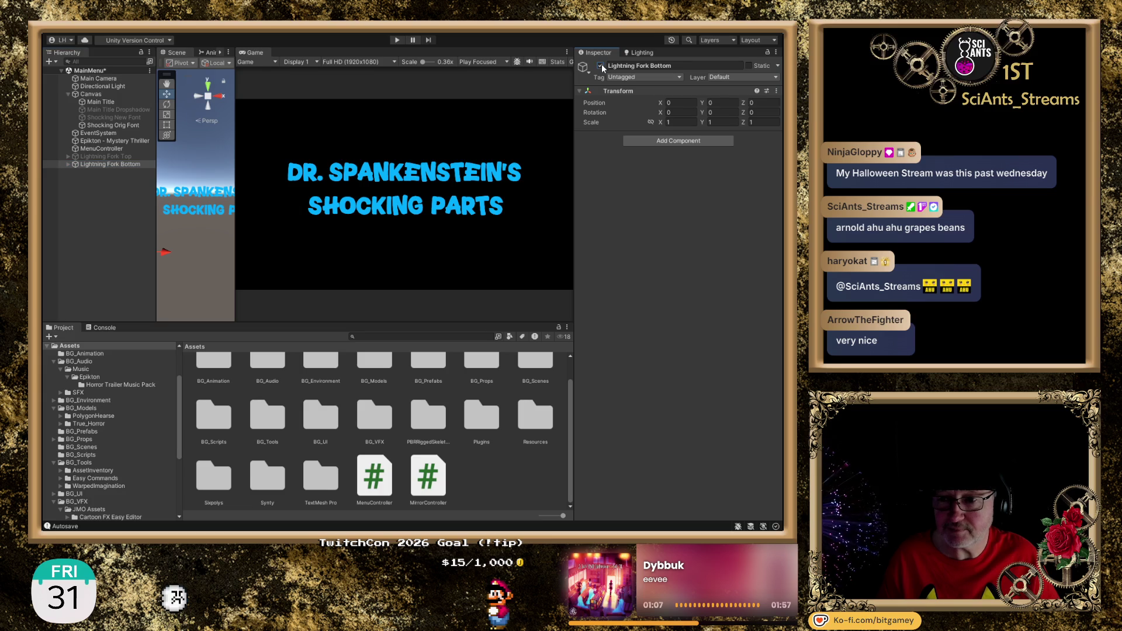
left_click(67, 164)
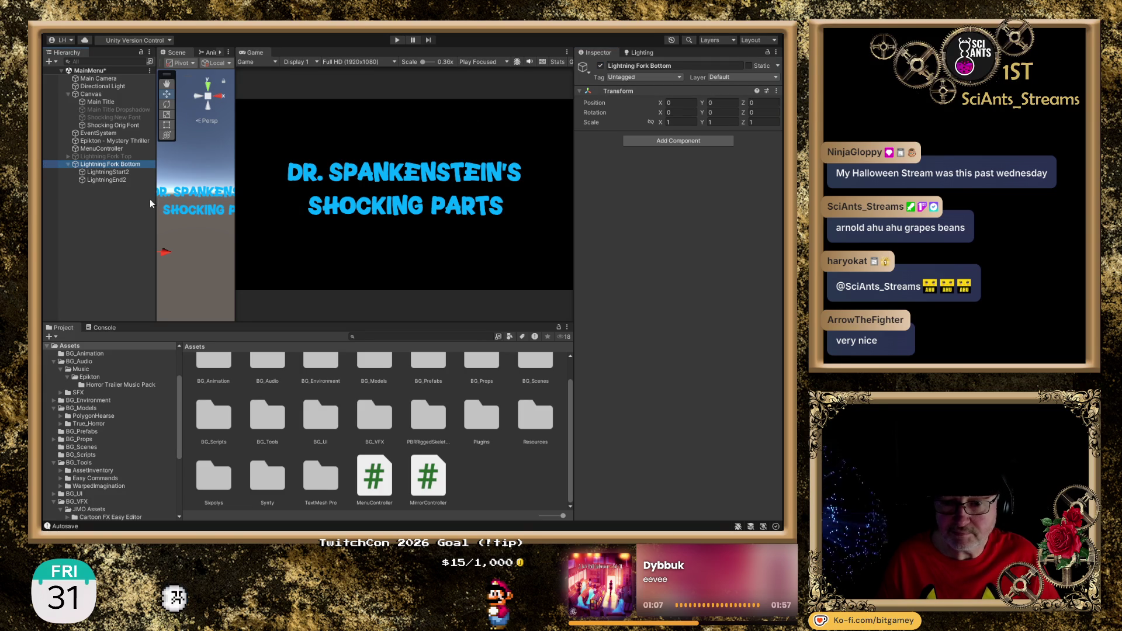
double_click(110, 171)
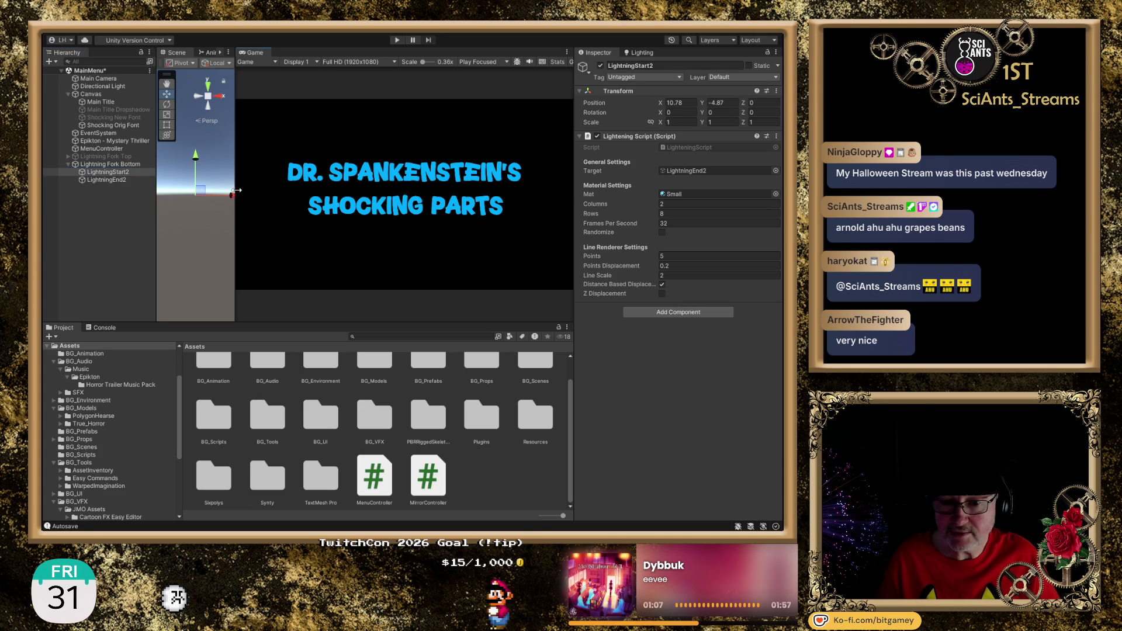
left_click_drag(233, 192, 326, 193)
left_click_drag(270, 218, 268, 273)
Toggle Lightning Fork Top on and back off, then run the scene with Fork Bottom selected
left_click(108, 156)
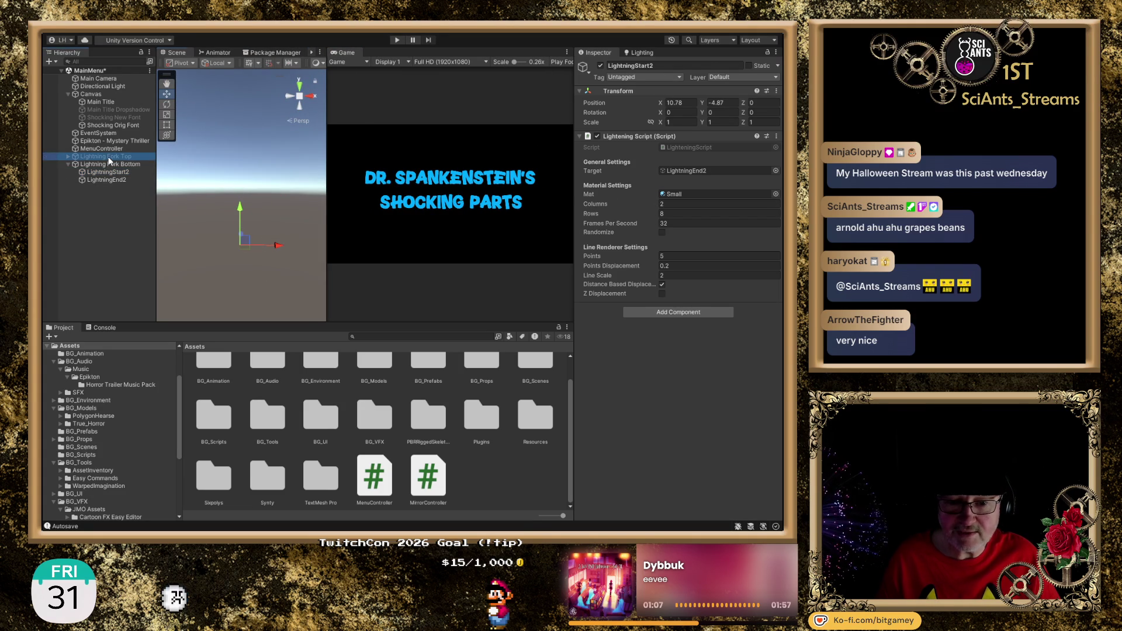
left_click(600, 66)
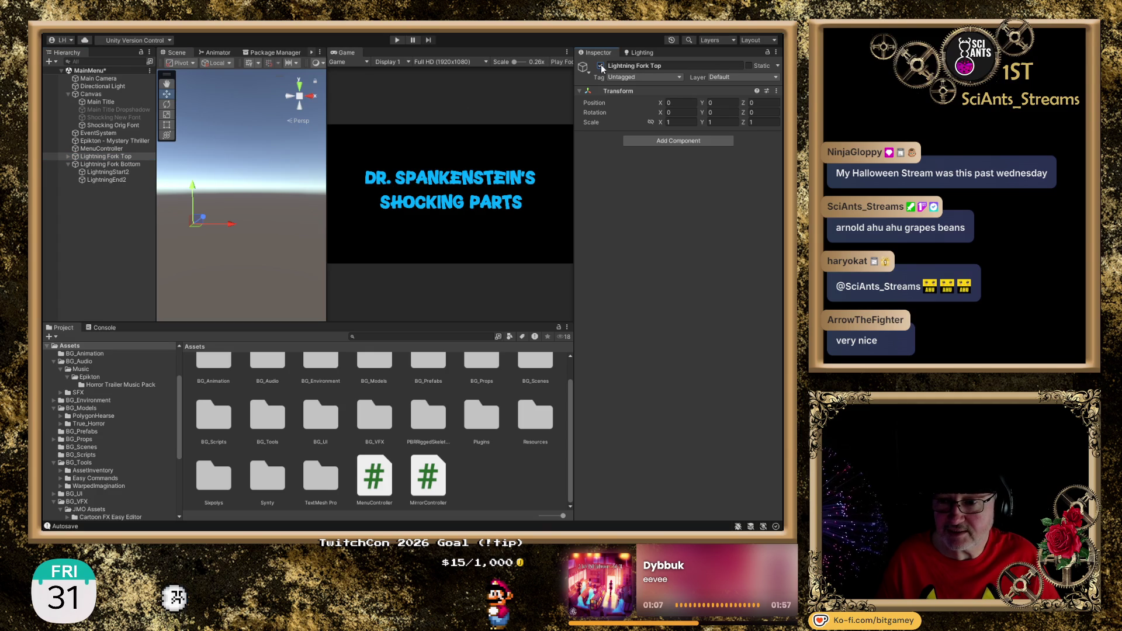
left_click(601, 66)
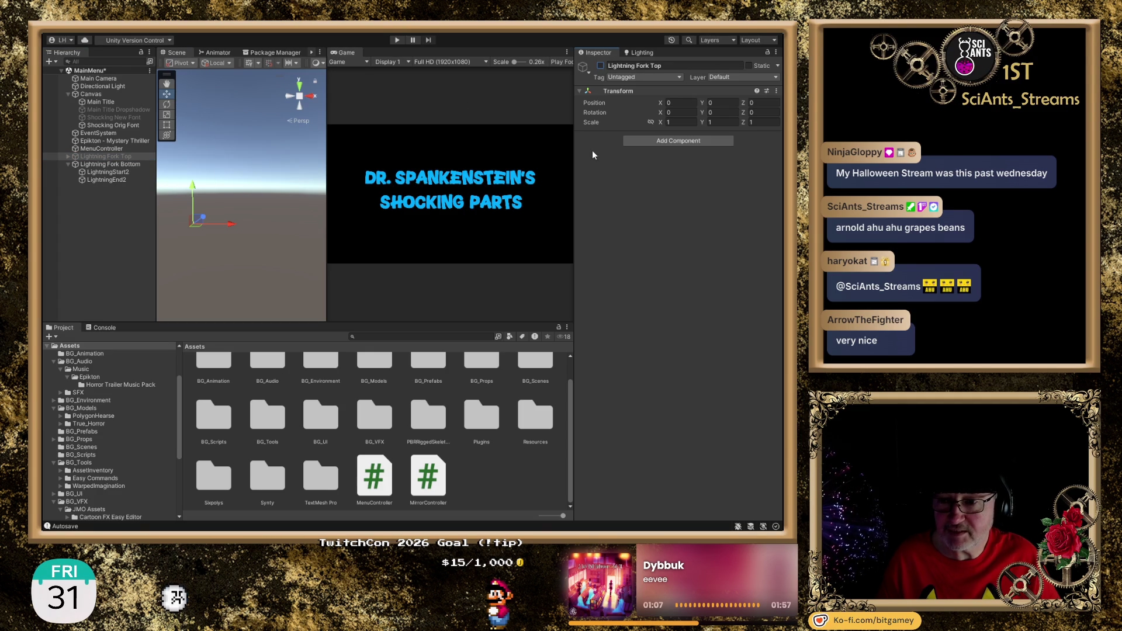
left_click(93, 163)
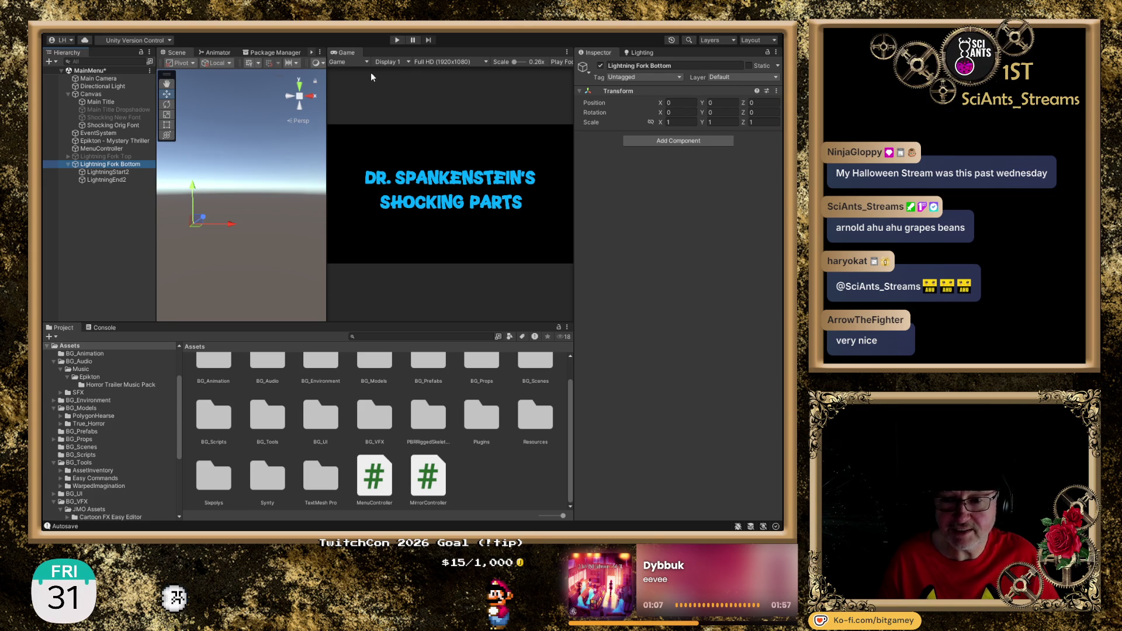
left_click(398, 39)
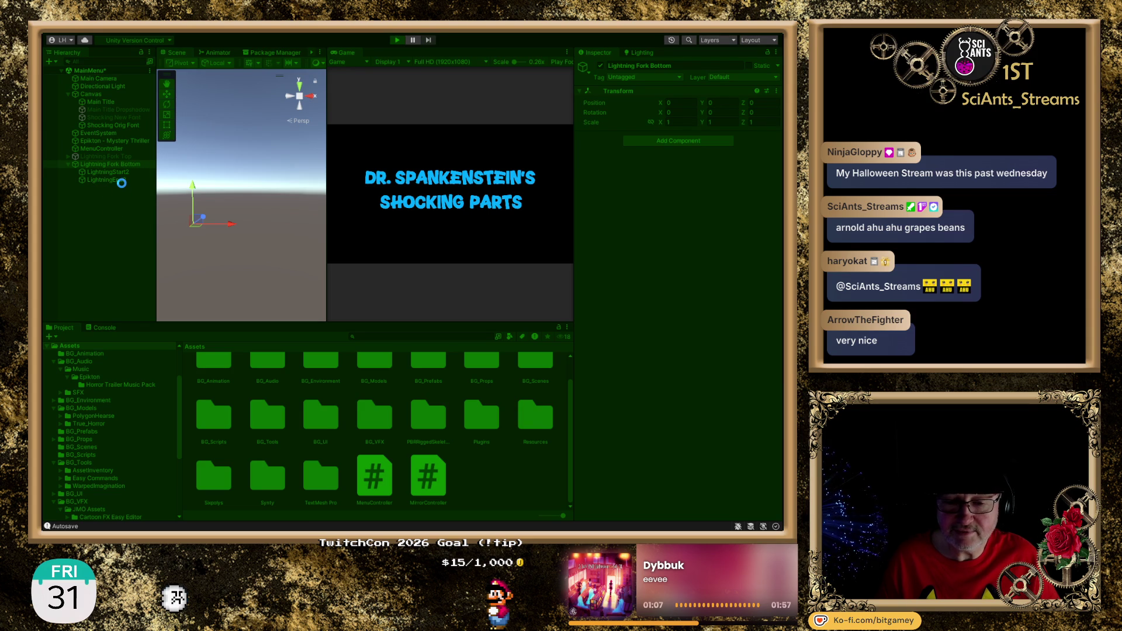
Pause the title preview and drag LightningEnd2 left to X 0.7
left_click(413, 40)
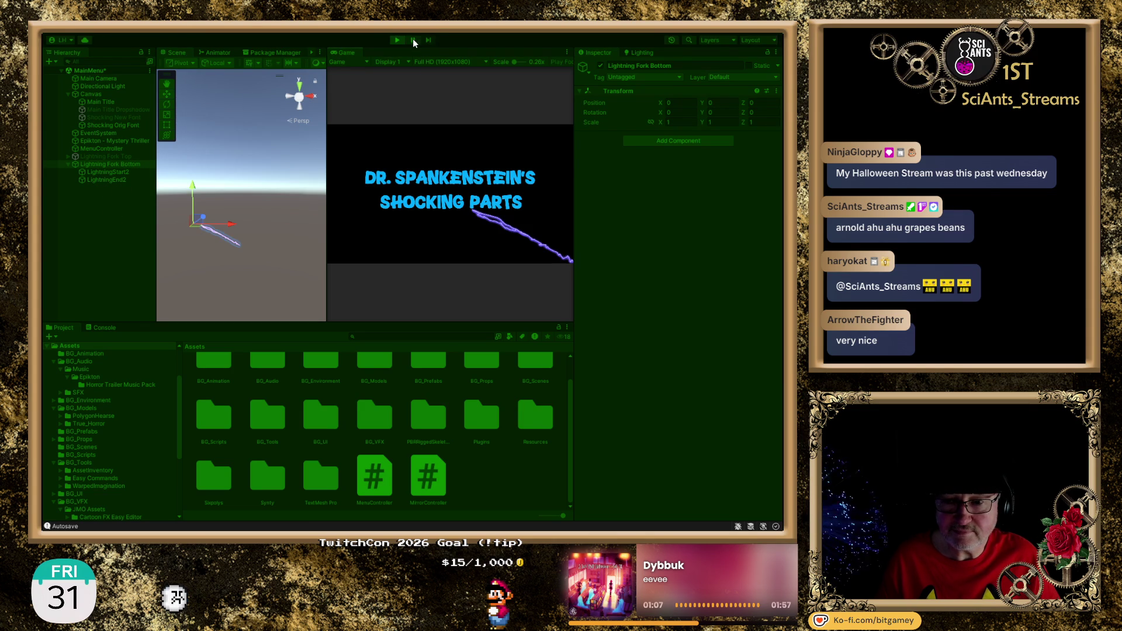
left_click(413, 40)
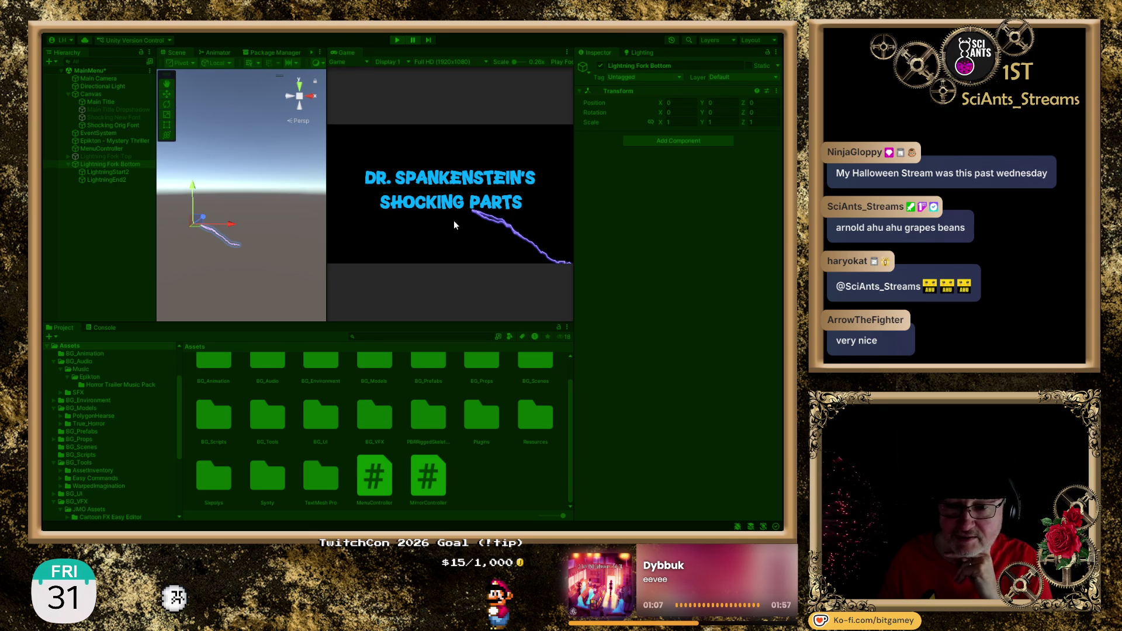
left_click(125, 180)
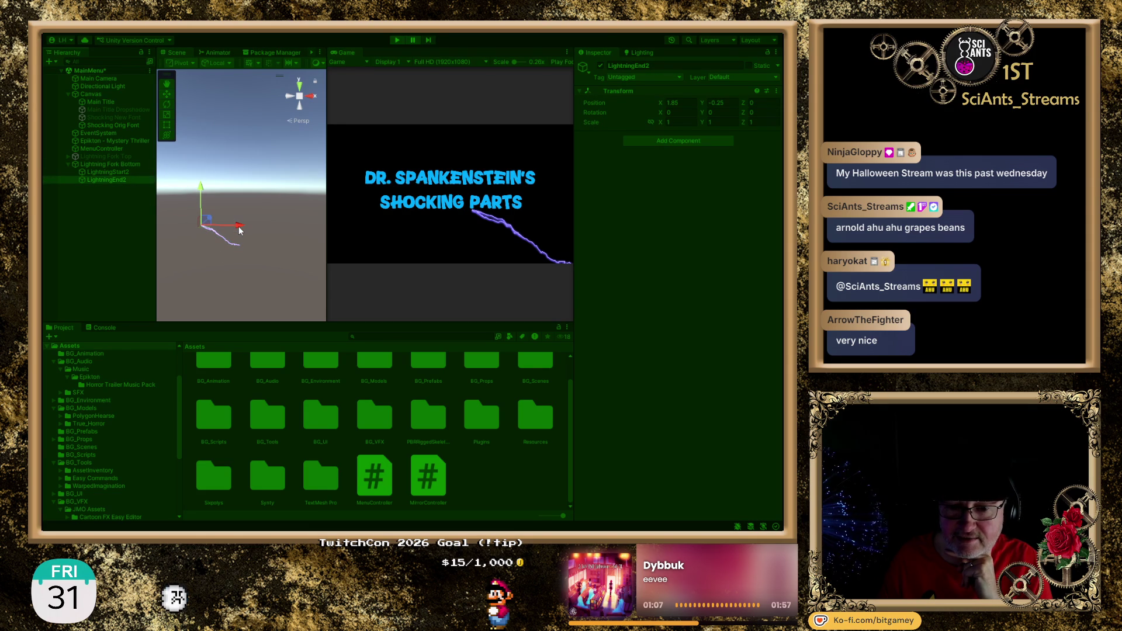
left_click_drag(240, 230, 235, 229)
Raise LightningEnd2 slightly, briefly preview the new bolt, then end the play-test
left_click(413, 41)
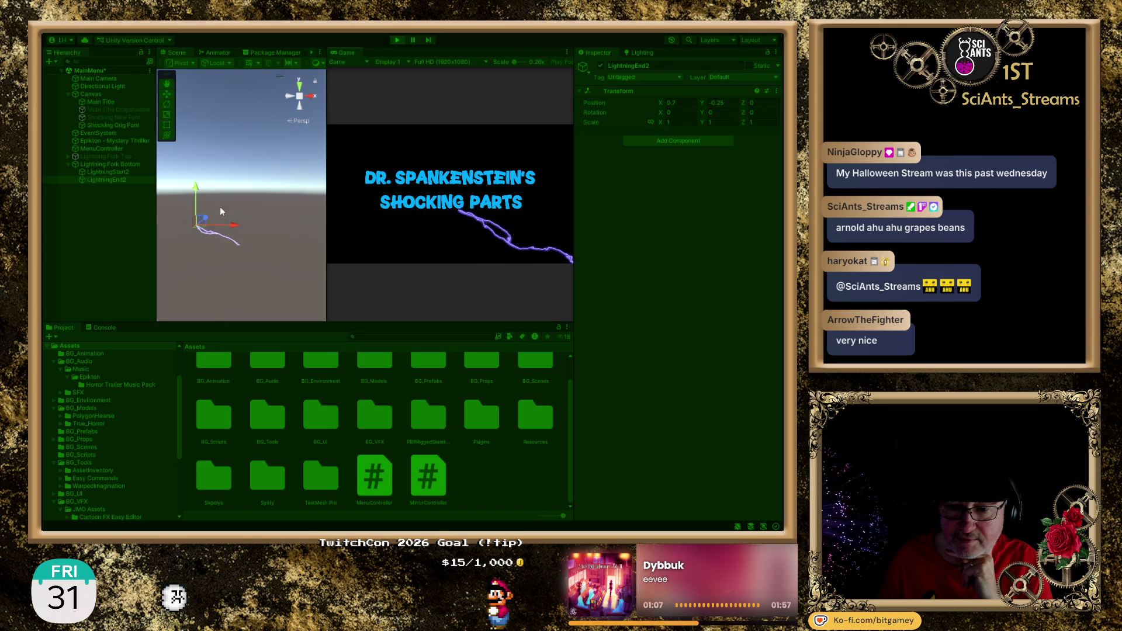
left_click_drag(196, 194, 197, 190)
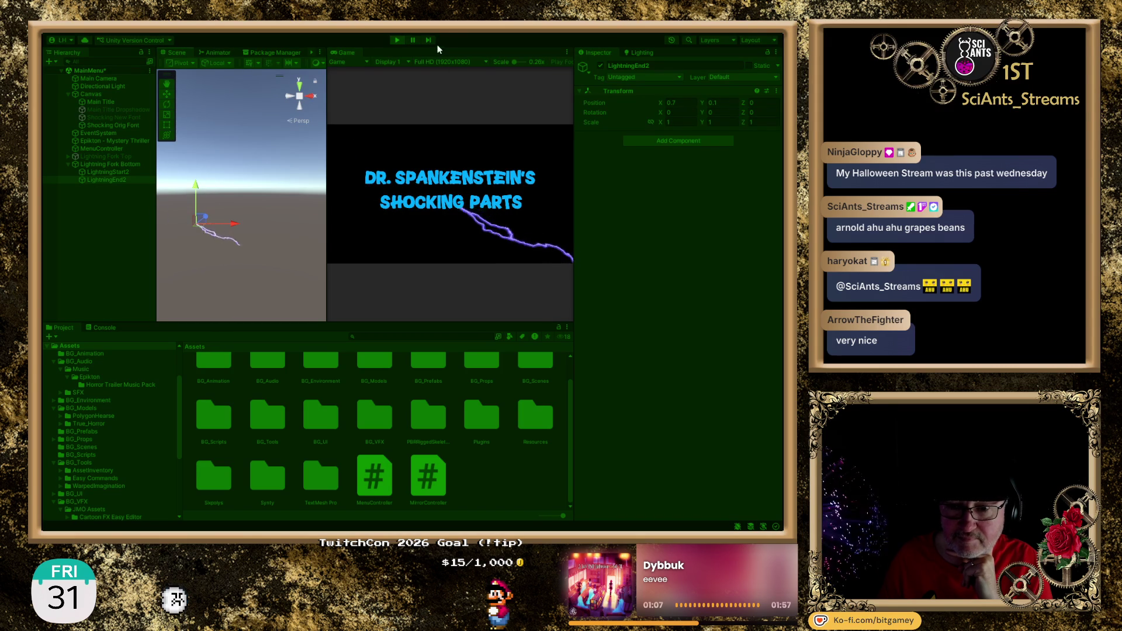
left_click(413, 39)
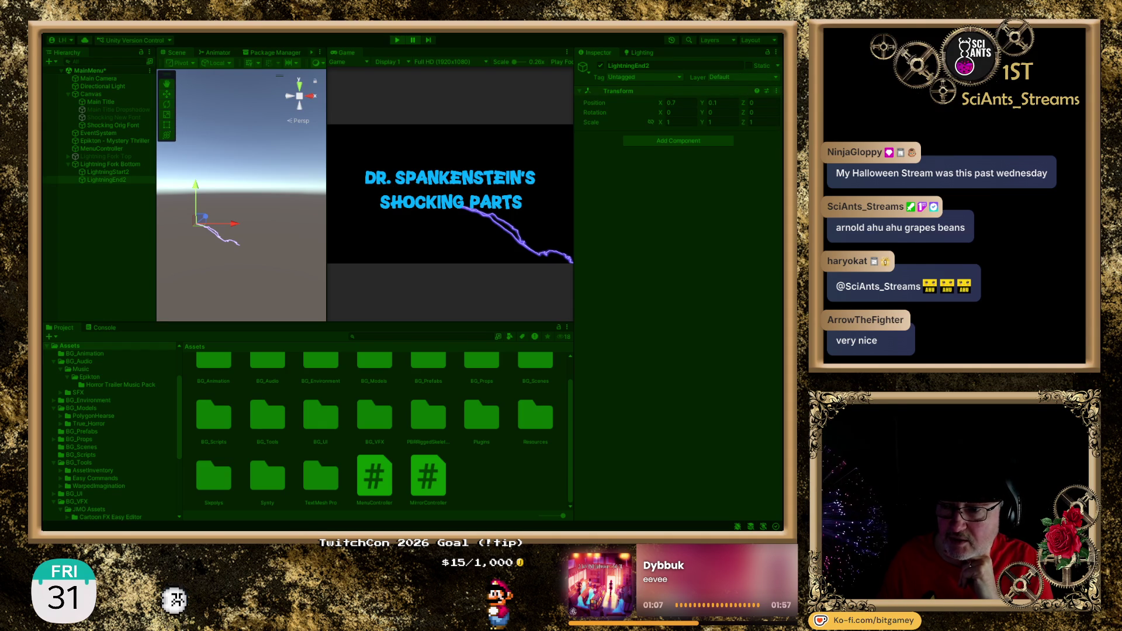
left_click(397, 40)
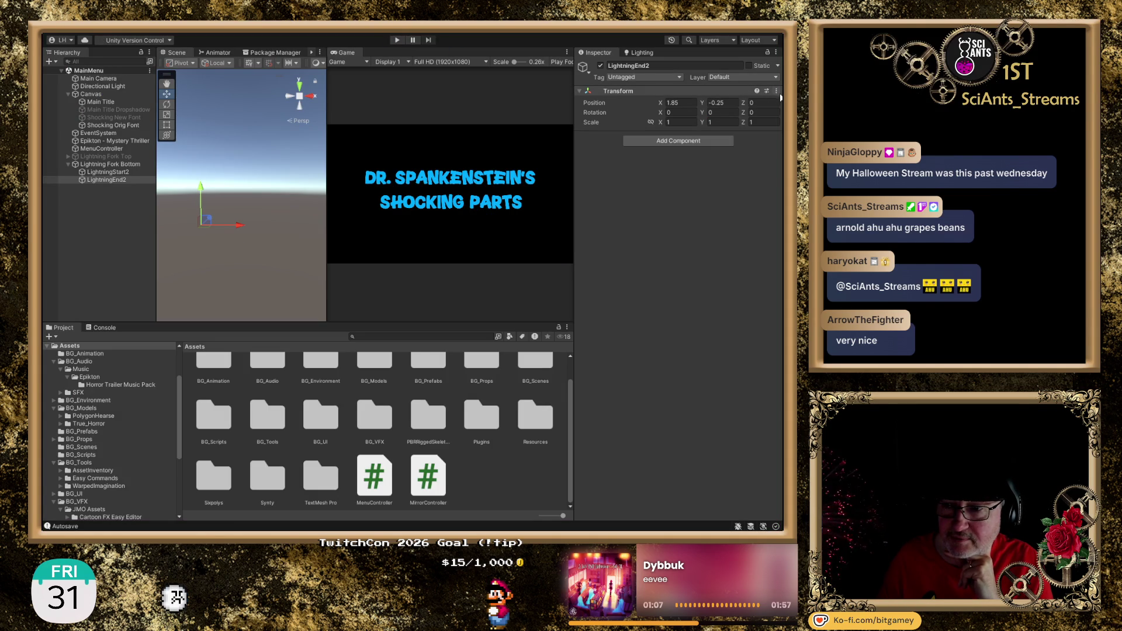
Paste the tested X 0.7, Y 0.1 position onto LightningEnd2 and collapse Lightning Fork Bottom
left_click(726, 183)
left_click(104, 237)
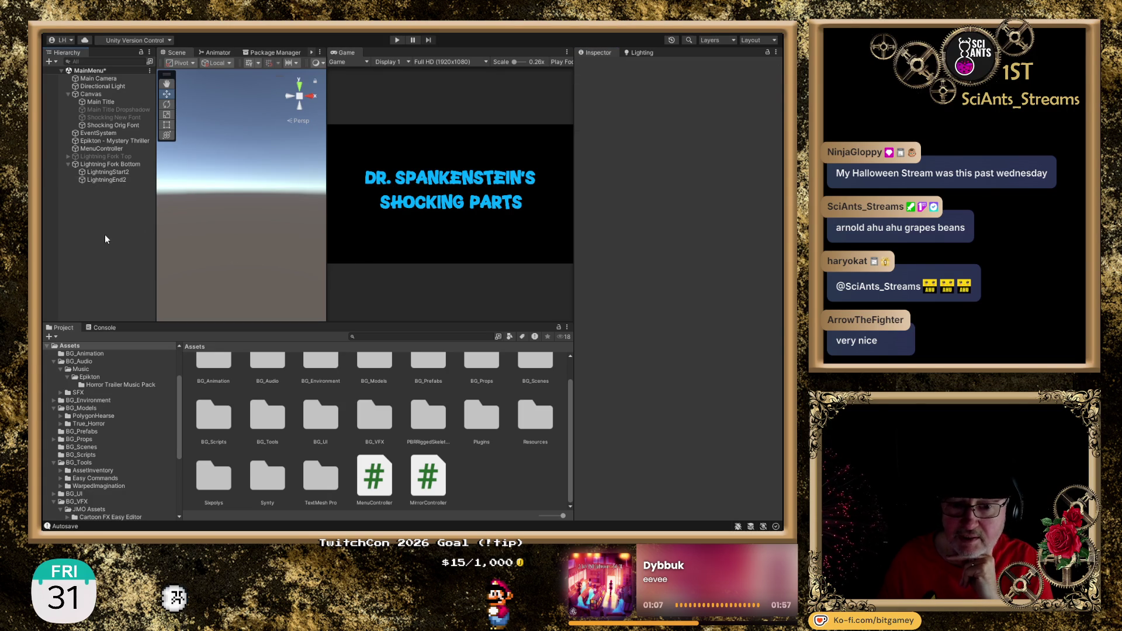
left_click(68, 164)
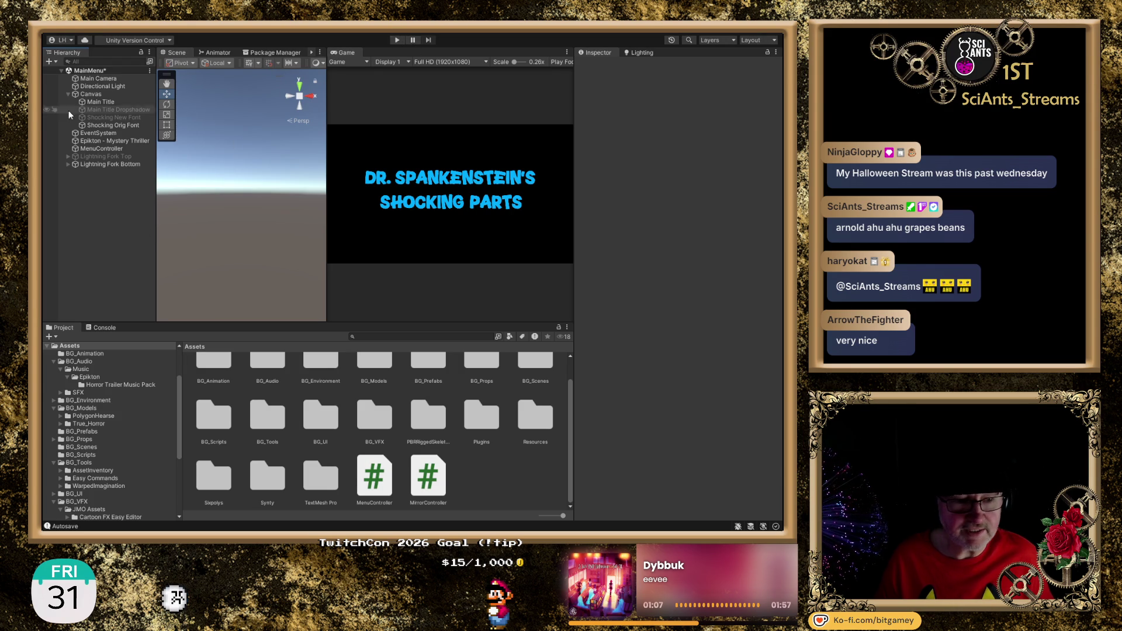
Deactivate Lightning Fork Bottom so it starts hidden, then play-test the title menu
left_click(130, 166)
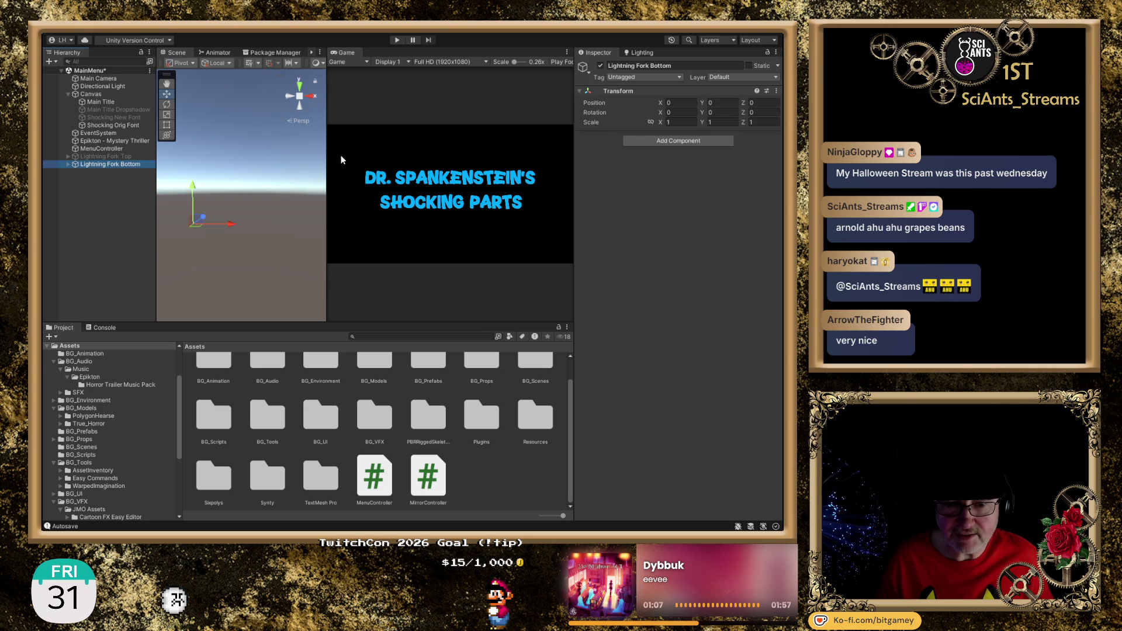
left_click(601, 65)
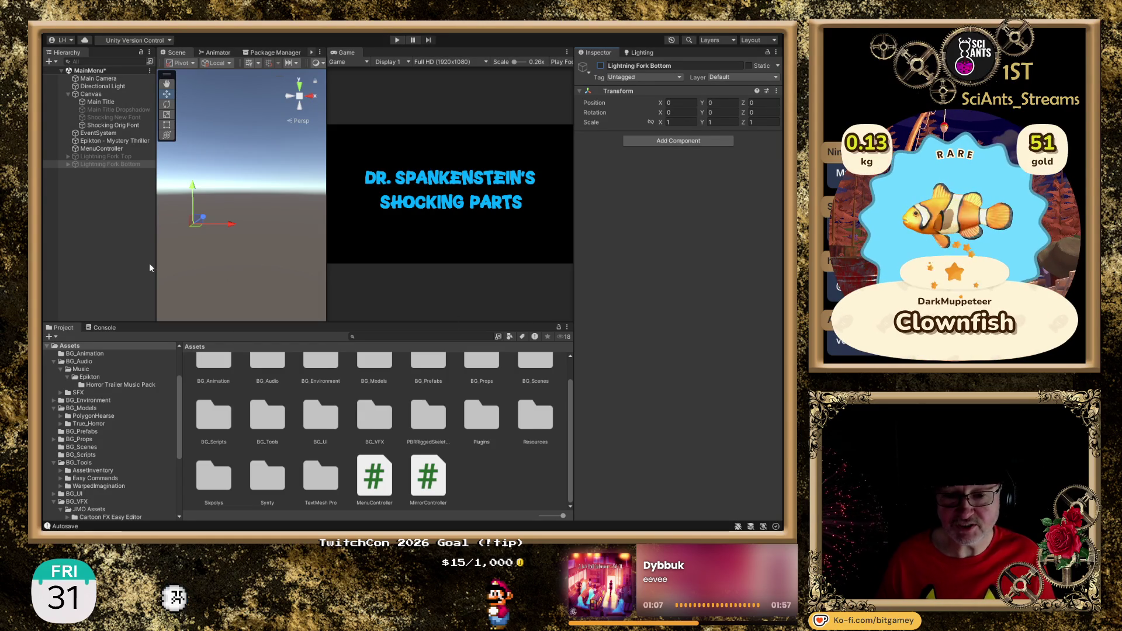
left_click(109, 260)
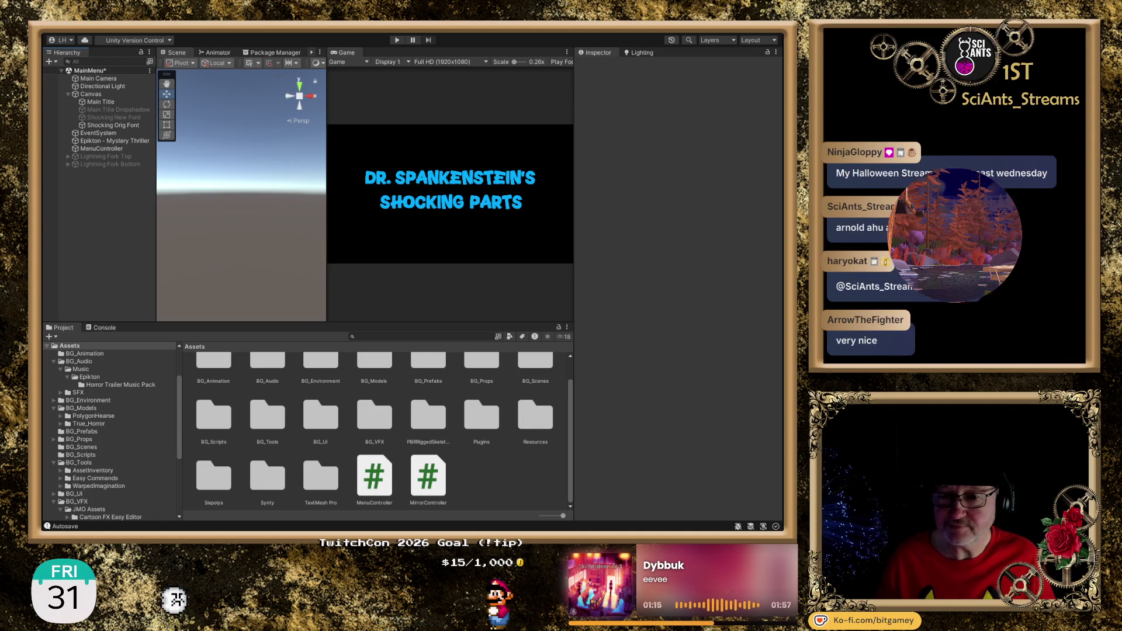
left_click(397, 40)
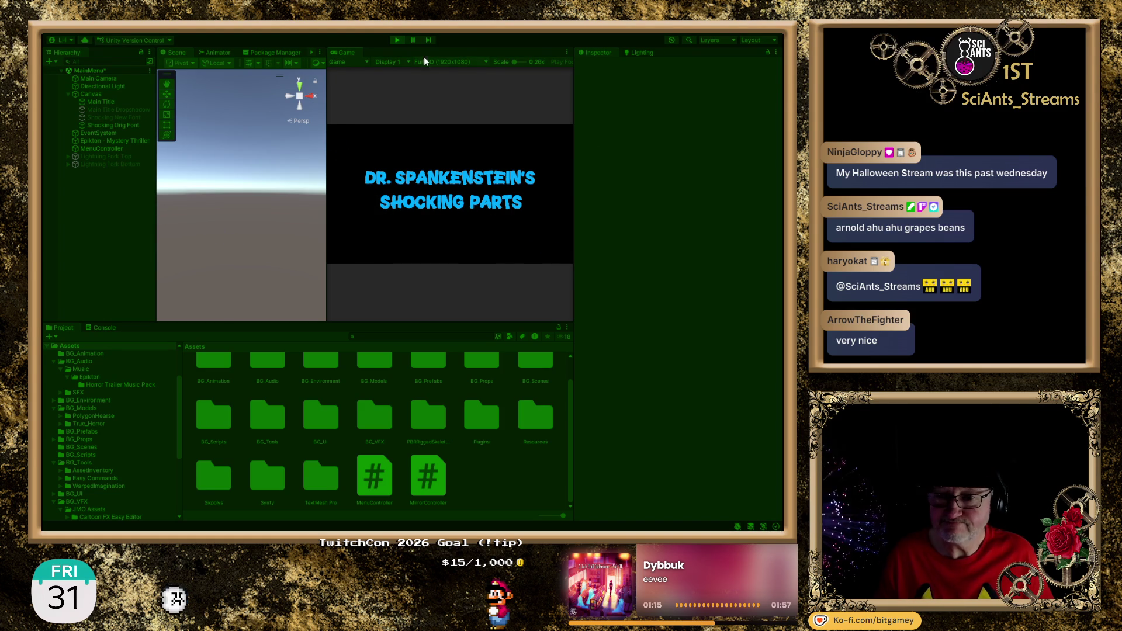
Stop the play-test and return to MenuController.cs in Visual Studio
left_click(398, 41)
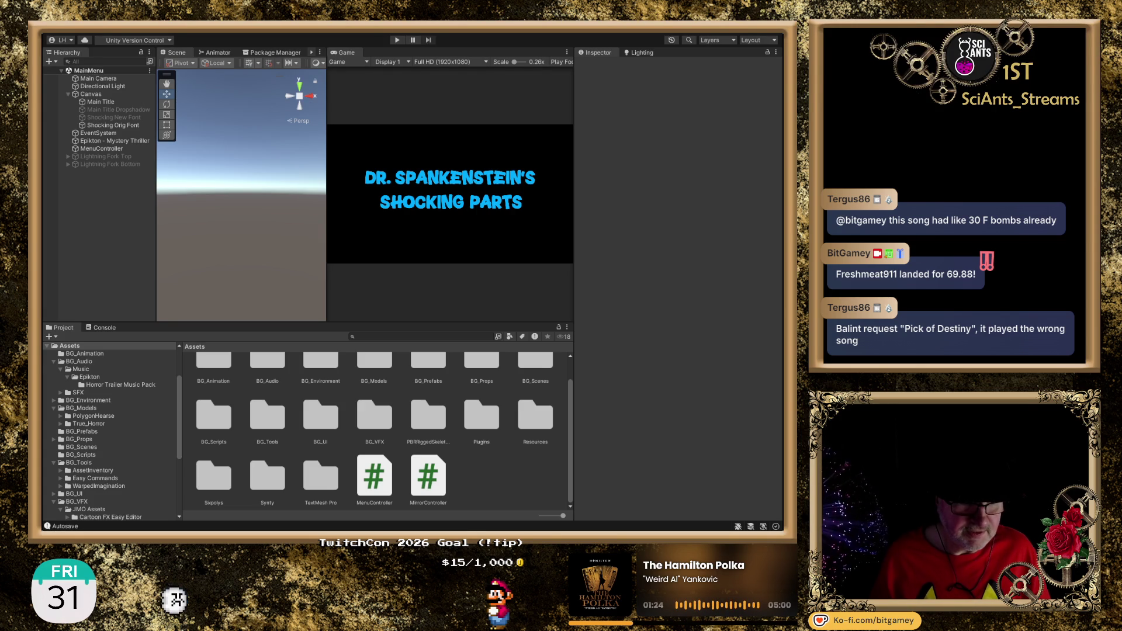
key("alt+Tab")
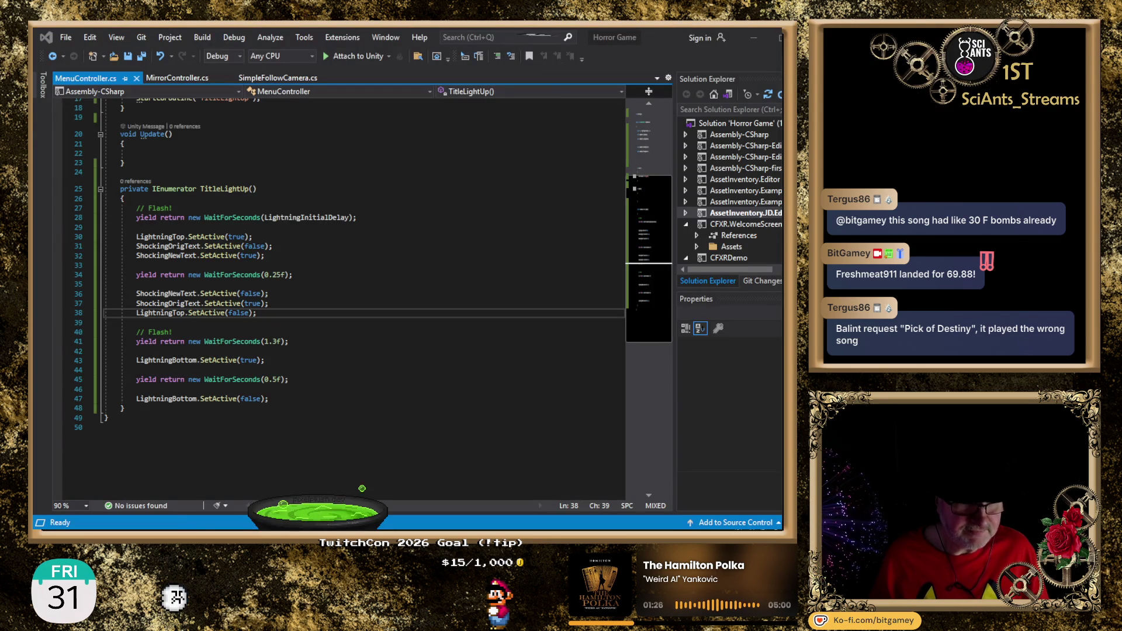
left_click(363, 342)
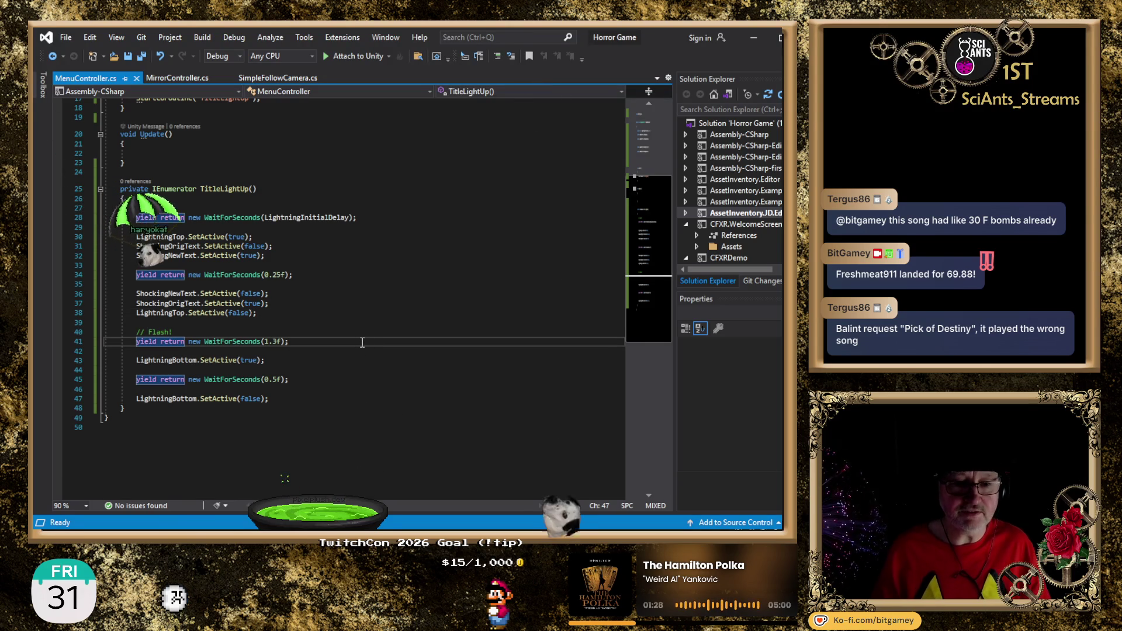
key("Up")
key("Up")
key("Up")
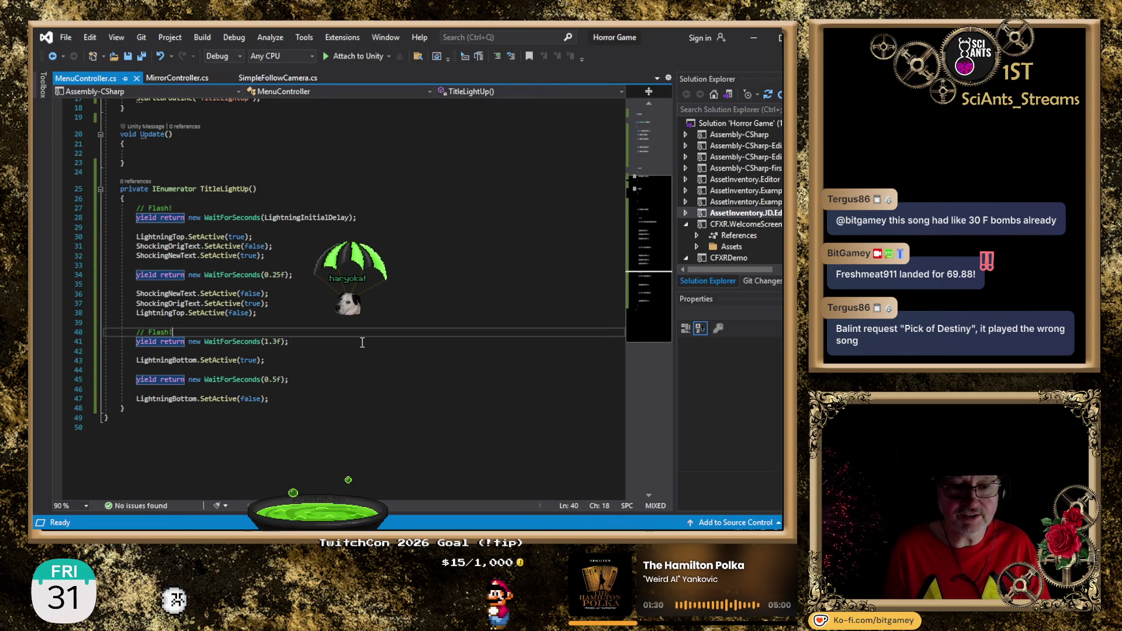
key("Up")
key("Up")
key("Up")
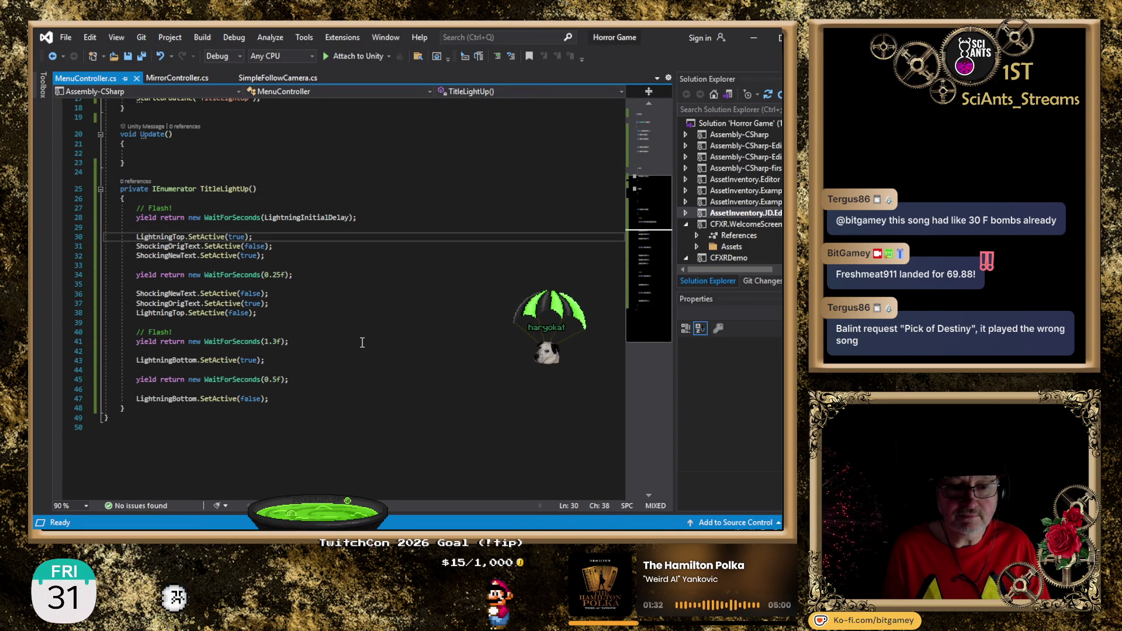
key("Down")
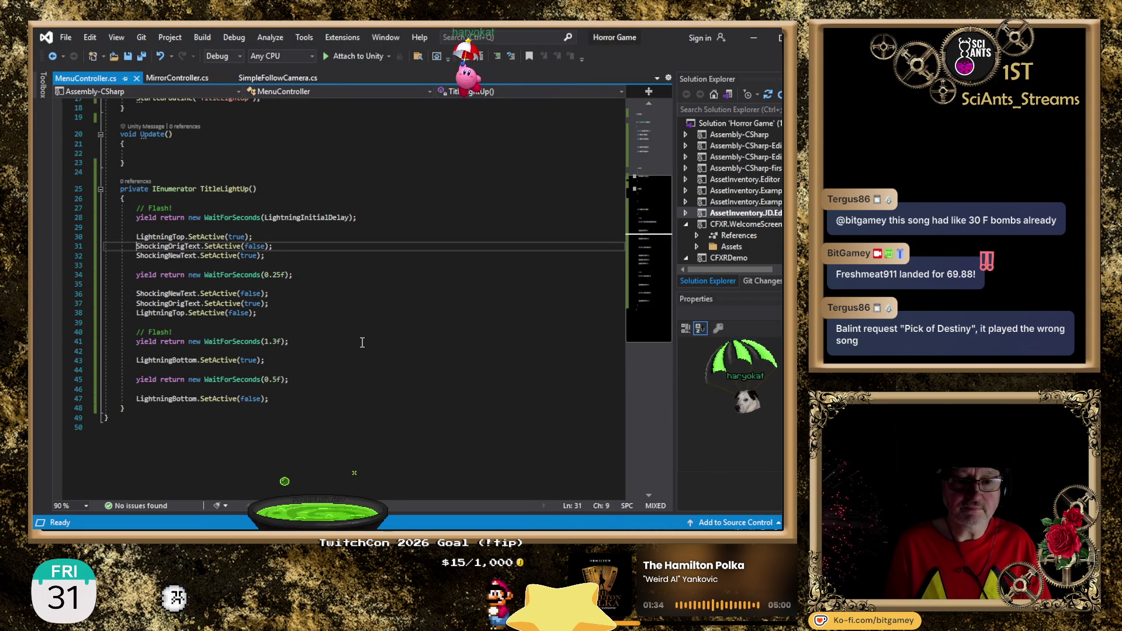
key("Home")
key("shift+End")
key("shift+Down")
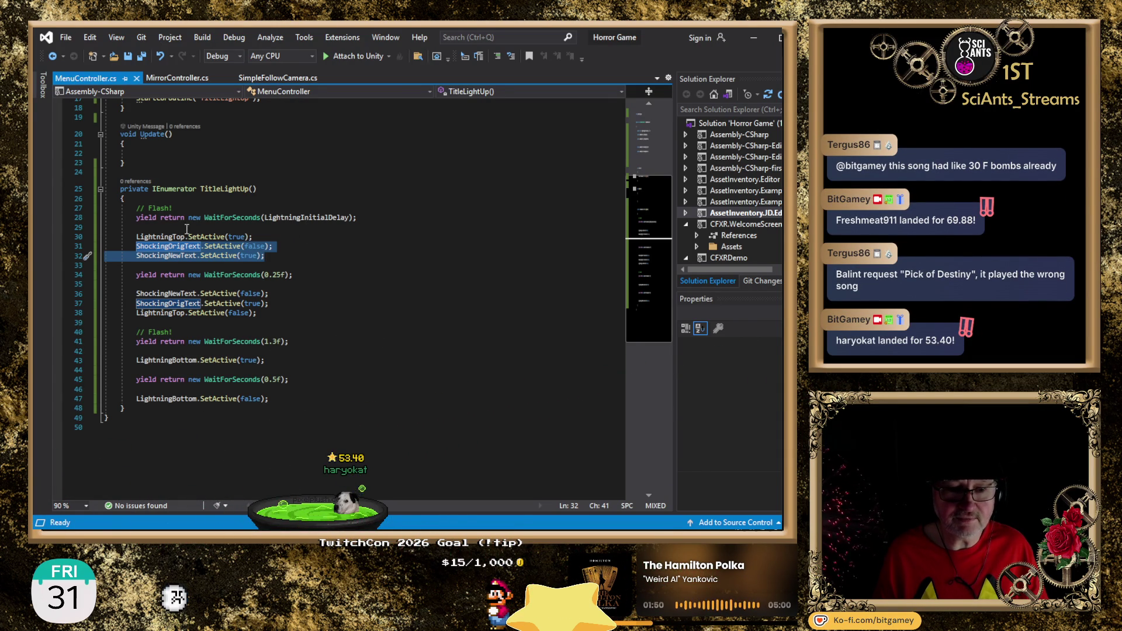
left_click(150, 236)
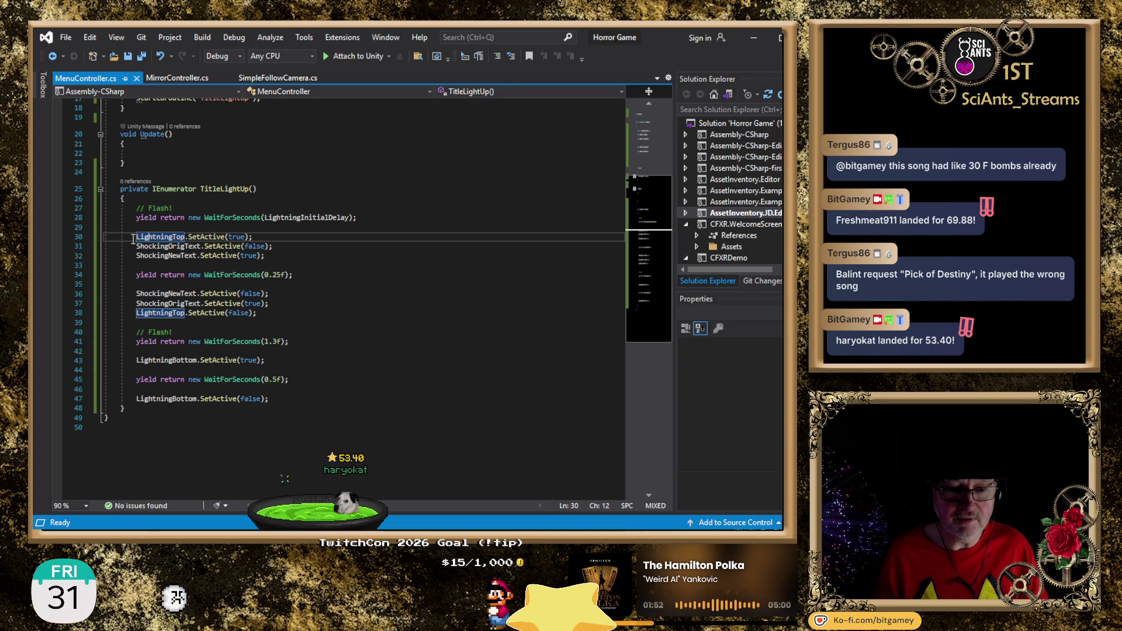
left_click(134, 237)
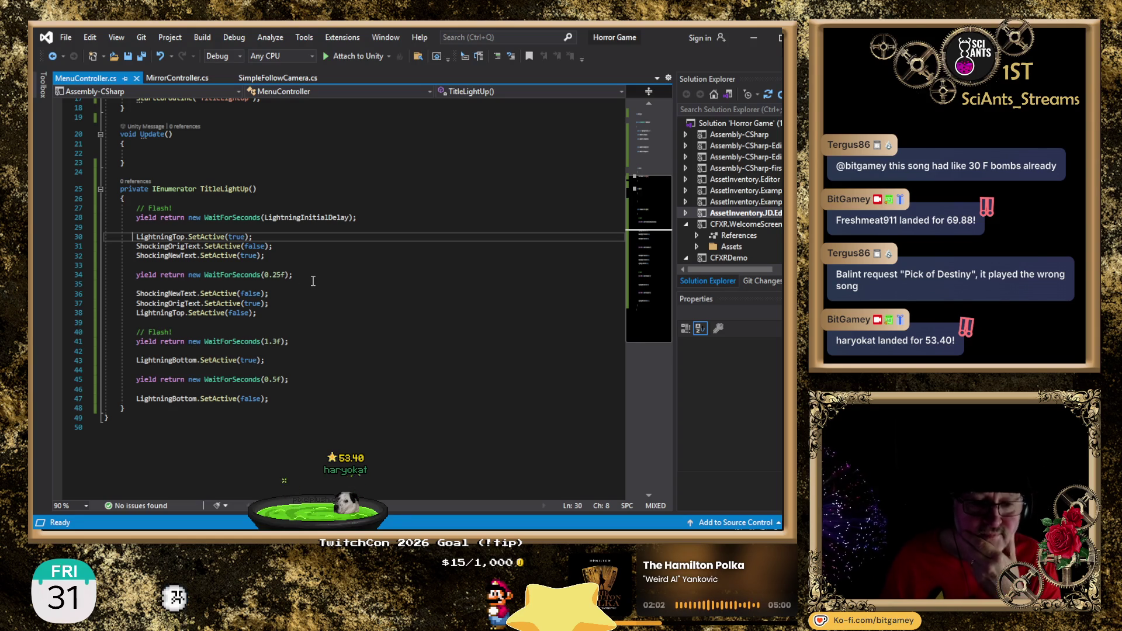
left_click(282, 254)
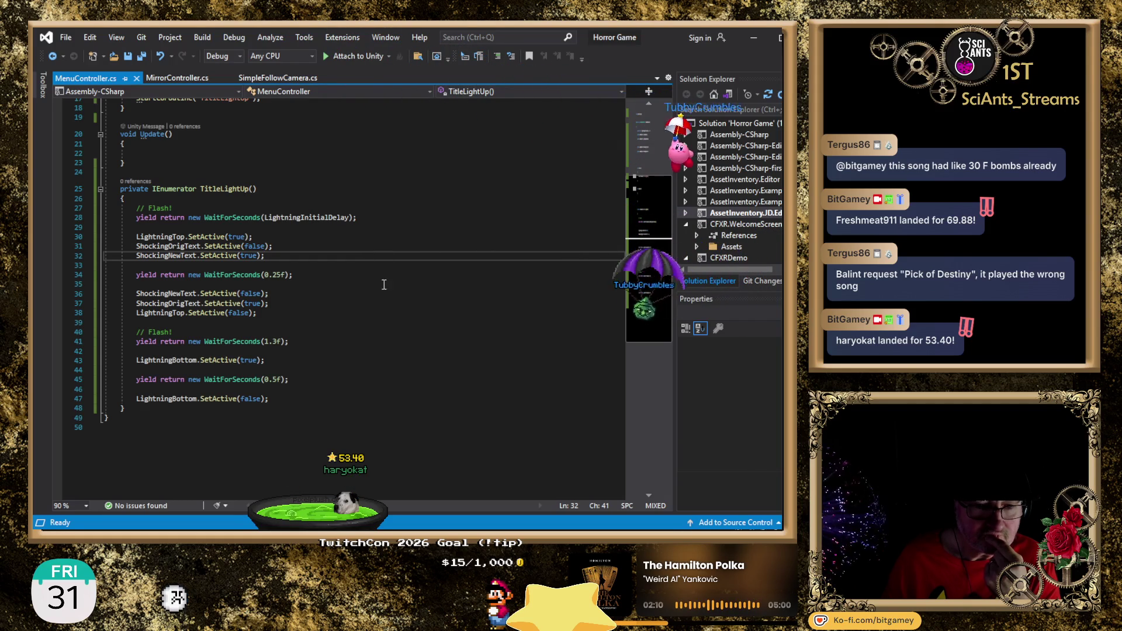
left_click(175, 408)
Add an empty private void EnableTopLightning() method below the TitleLightUp coroutine
key("Return")
key("Return")
type("private void EnableTopLightning")
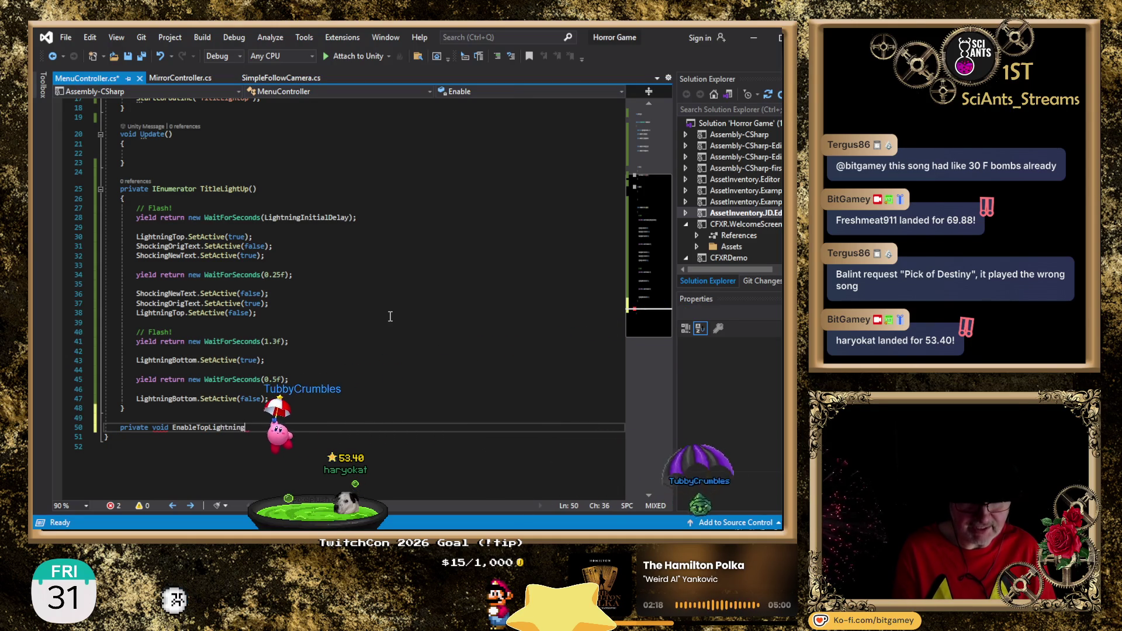
type("() ")
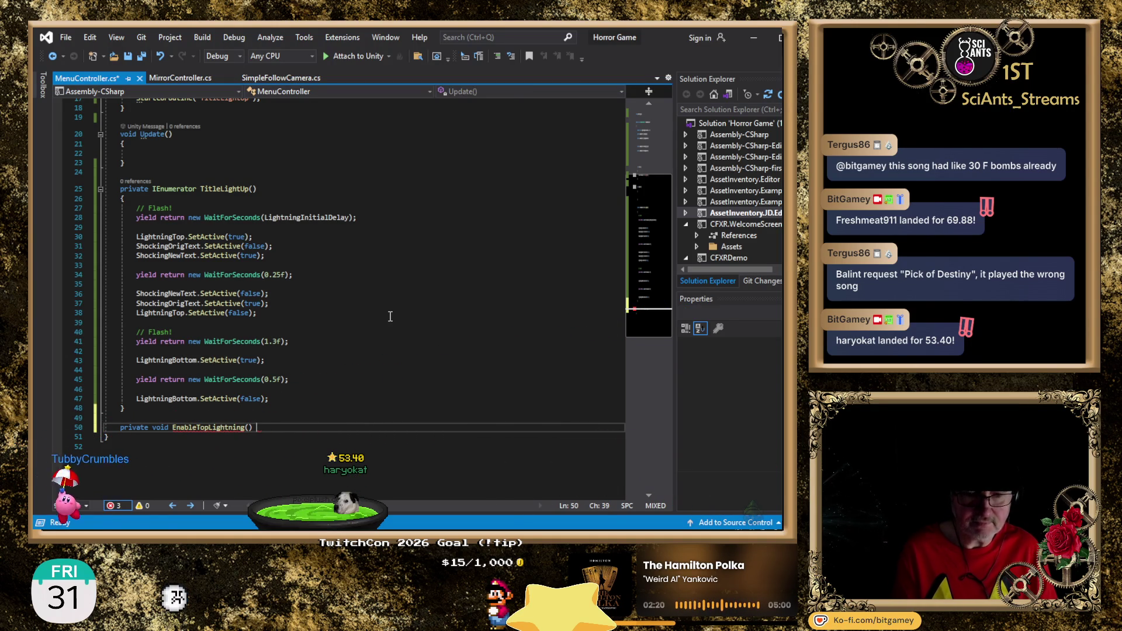
type("{")
key("Return")
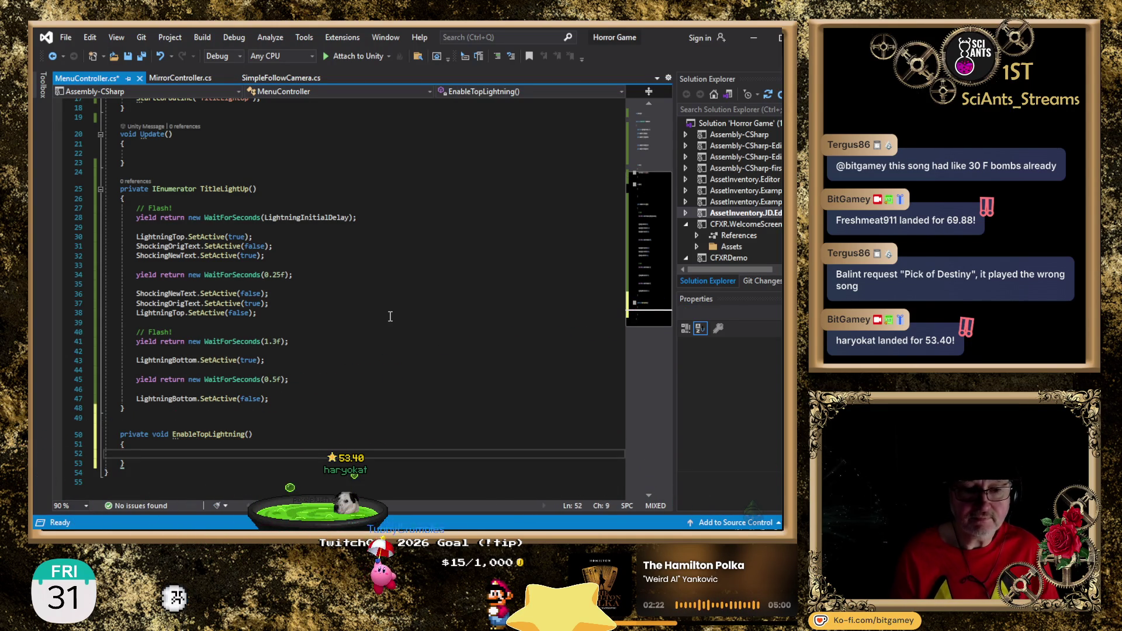
scroll(390, 316, "down", 4)
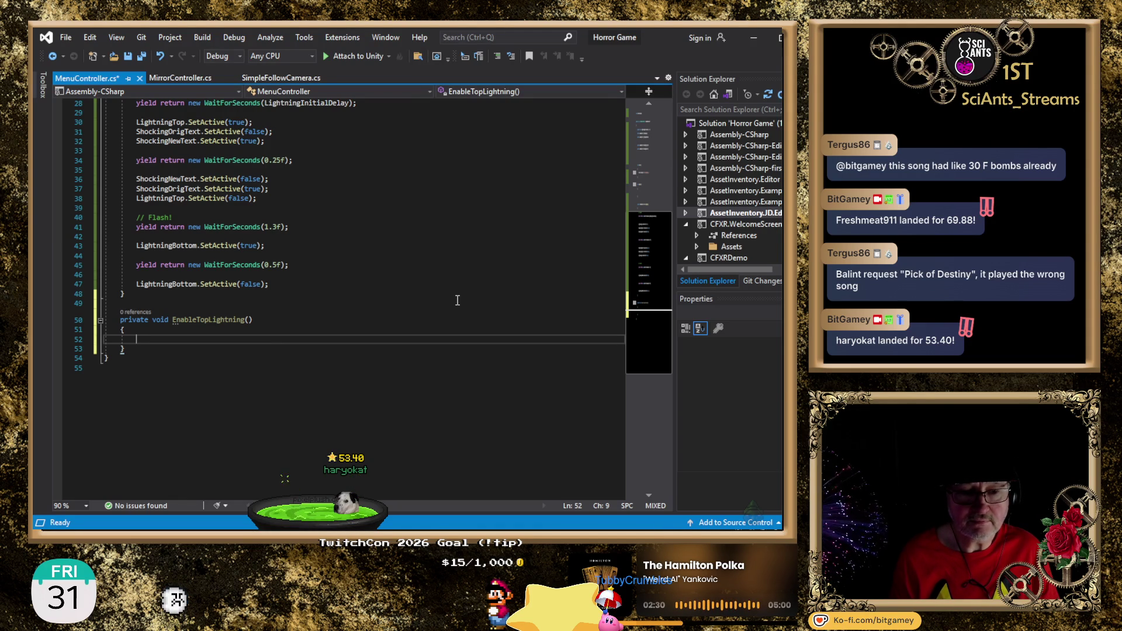
Rename EnableTopLightning to ToggleTopLightning using the inline rename with 'Toggle'
key("Up")
key("Up")
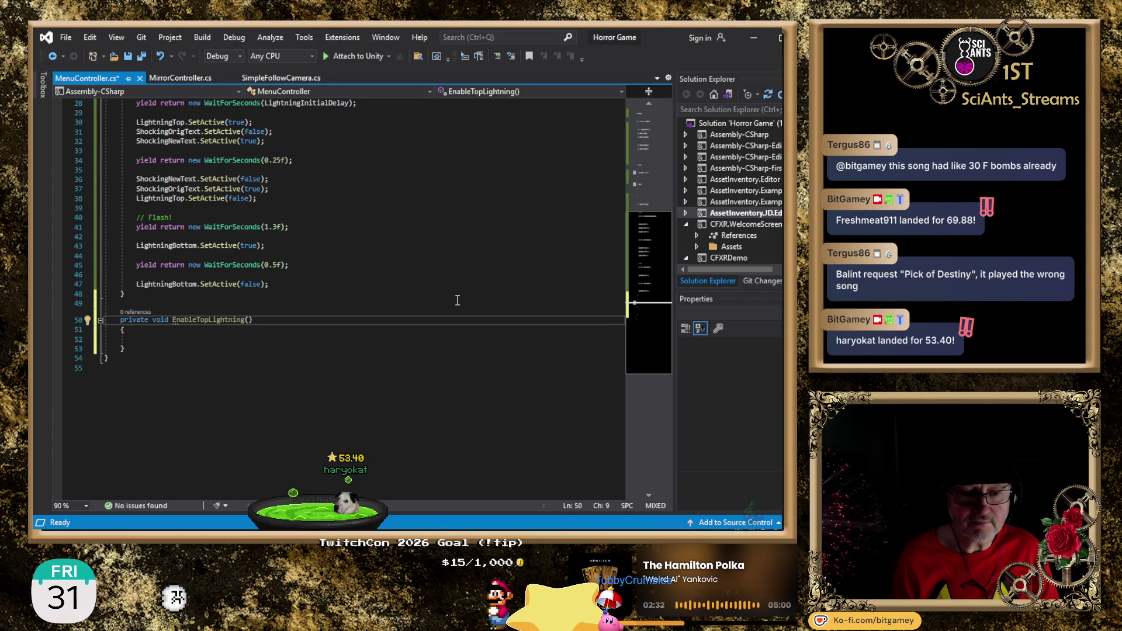
key("Right")
key("Right")
key("Right")
key("Right")
key("Right")
key("shift+Right")
key("shift+Right")
key("shift+Right")
key("ctrl+r")
key("ctrl+r")
type("Toggle")
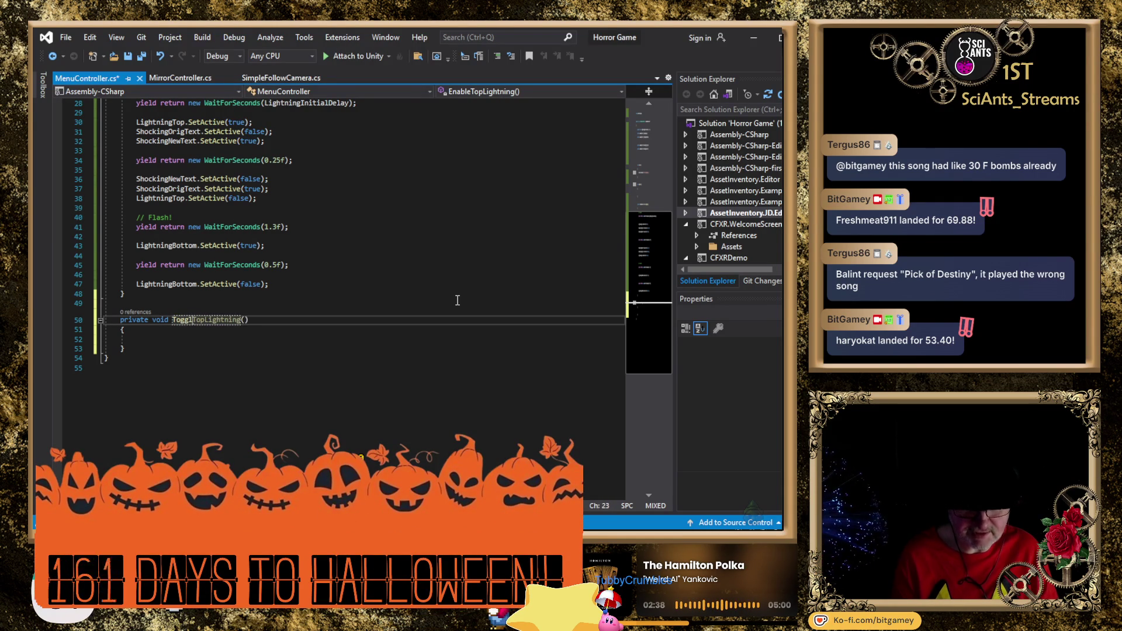
key("Return")
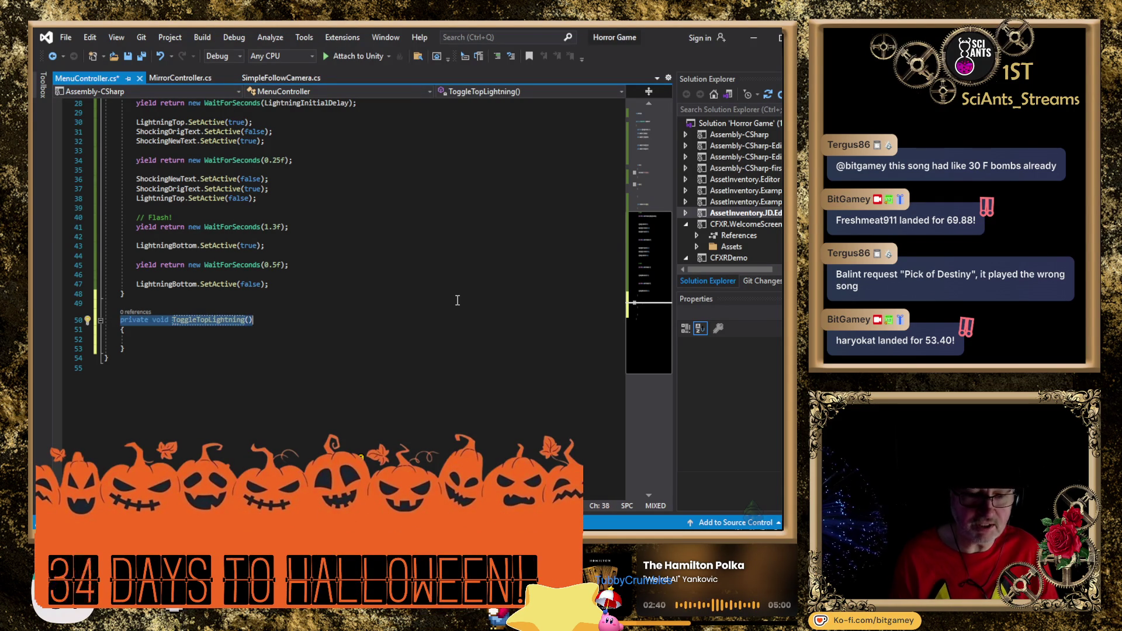
key("Down")
key("Down")
scroll(456, 301, "up", 2)
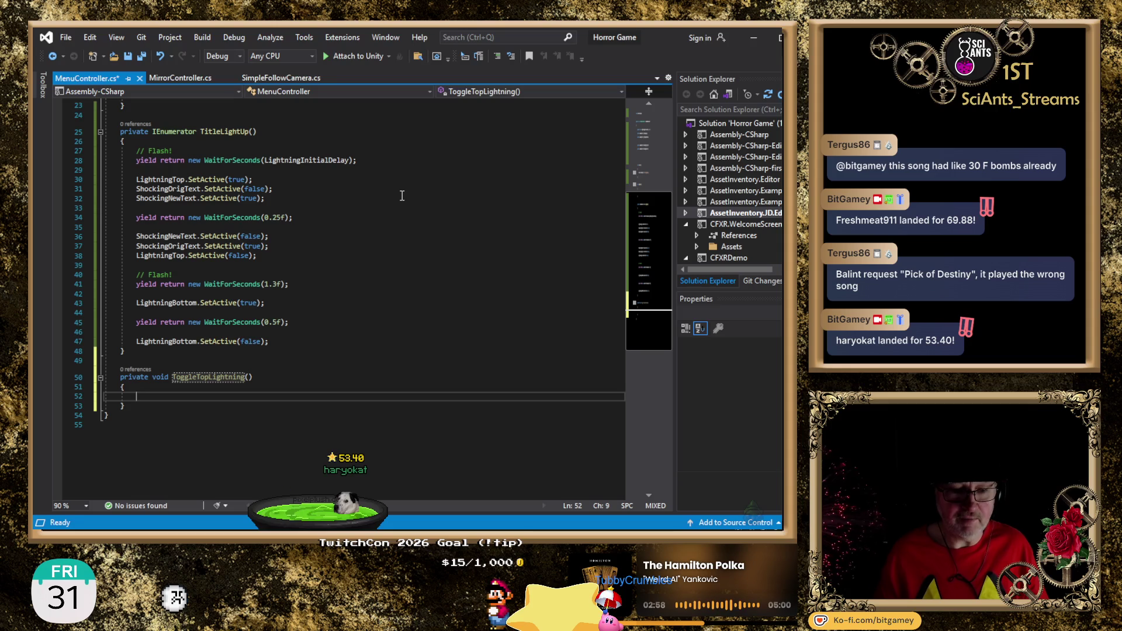
key("Up")
key("Up")
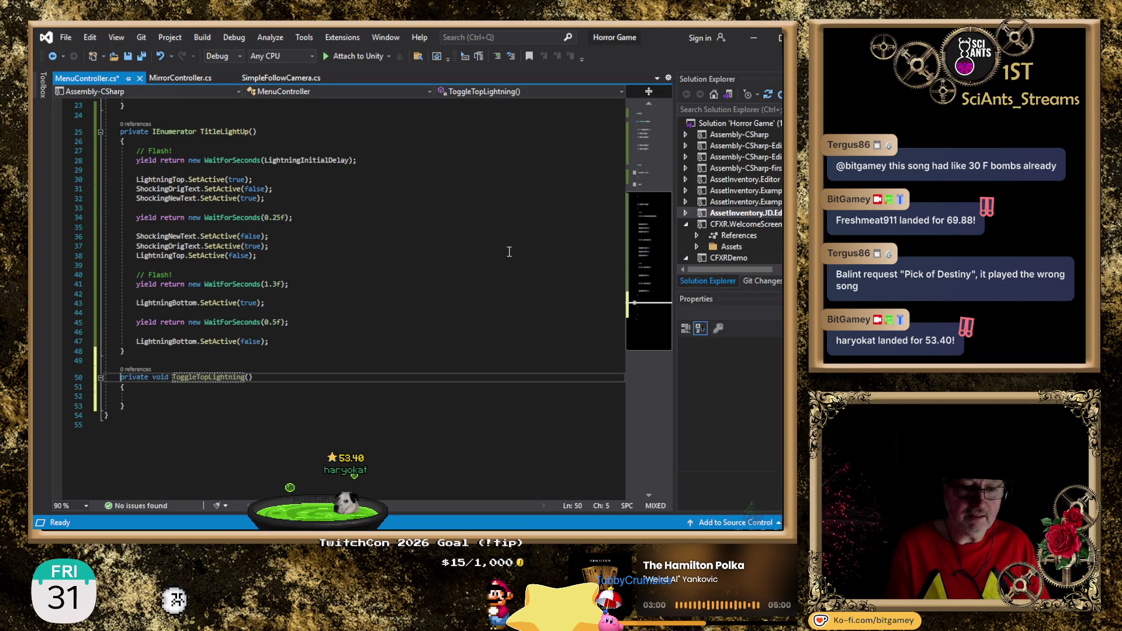
key("Down")
key("Down")
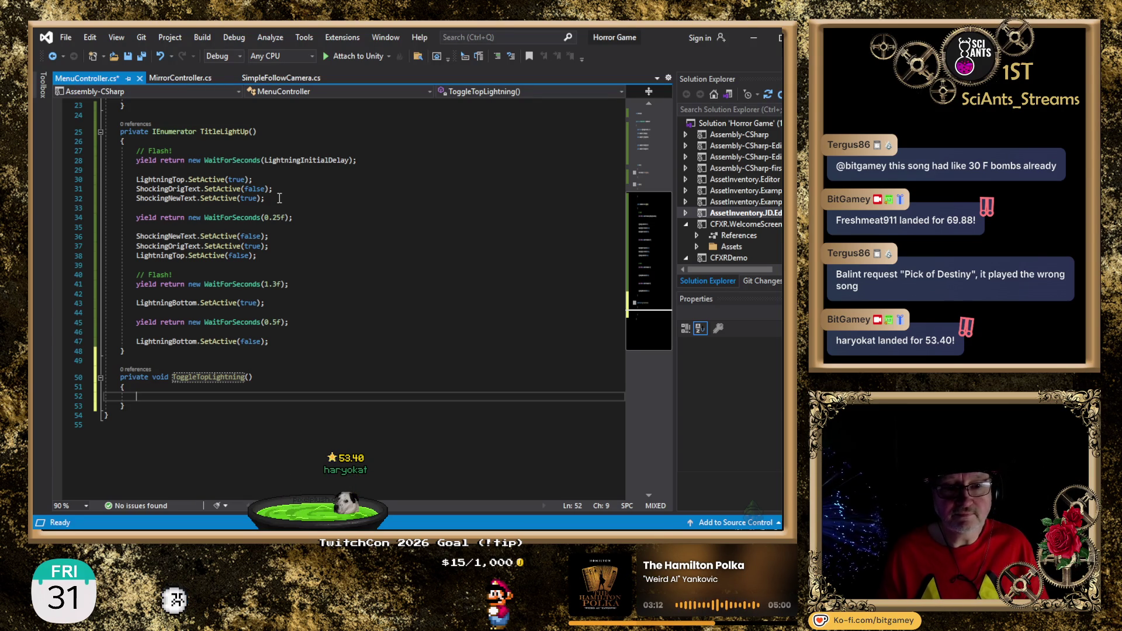
Add an empty if () block and an empty else block inside ToggleTopLightning
type("if()")
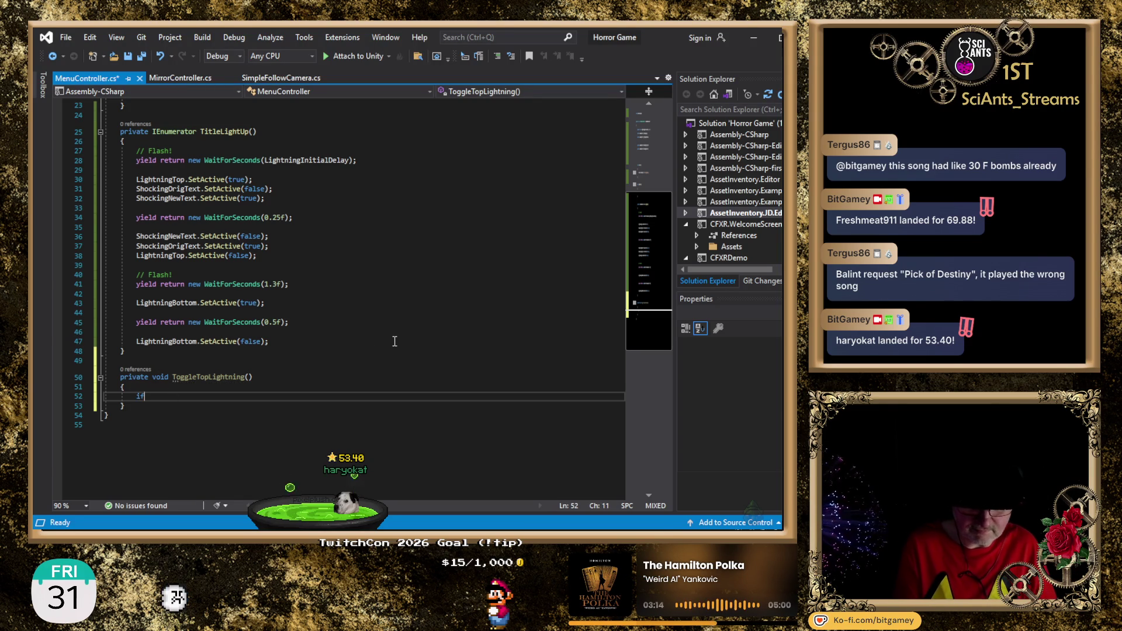
key("Return")
type("{")
key("Return")
key("Down")
key("Return")
type("else {")
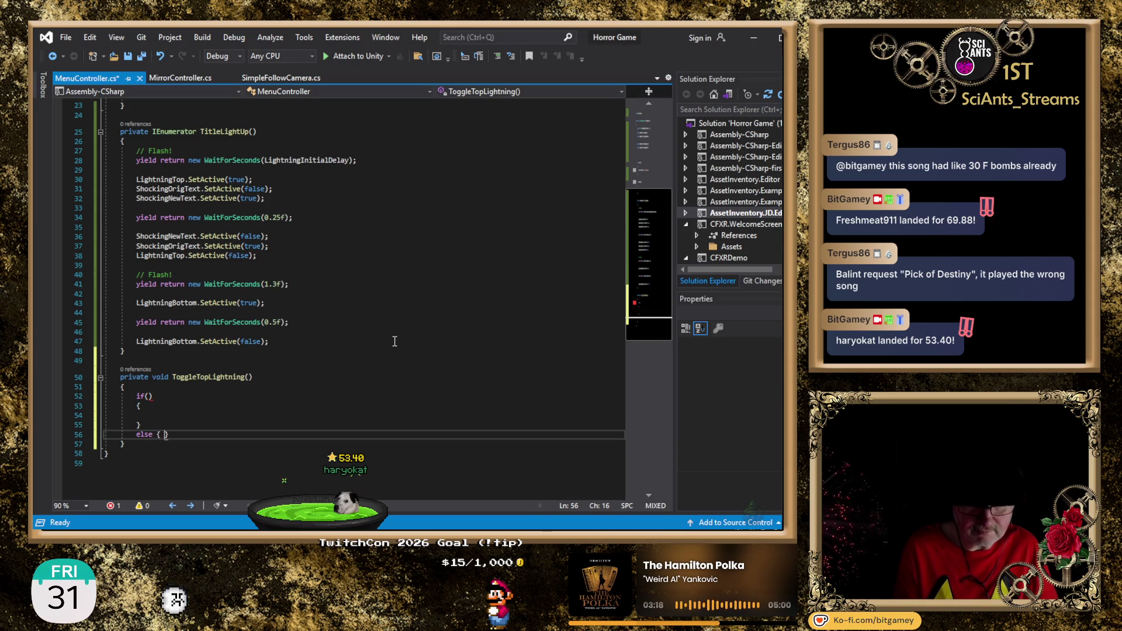
key("Return")
Make the if condition !LightningTop.activeInHierarchy
left_click(150, 397)
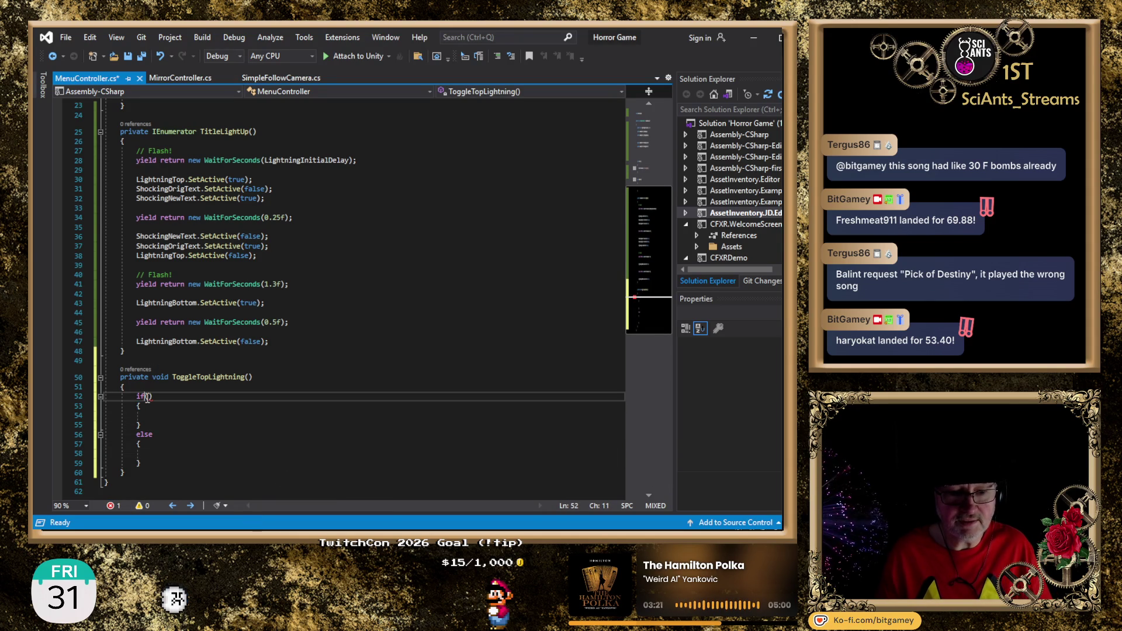
double_click(169, 179)
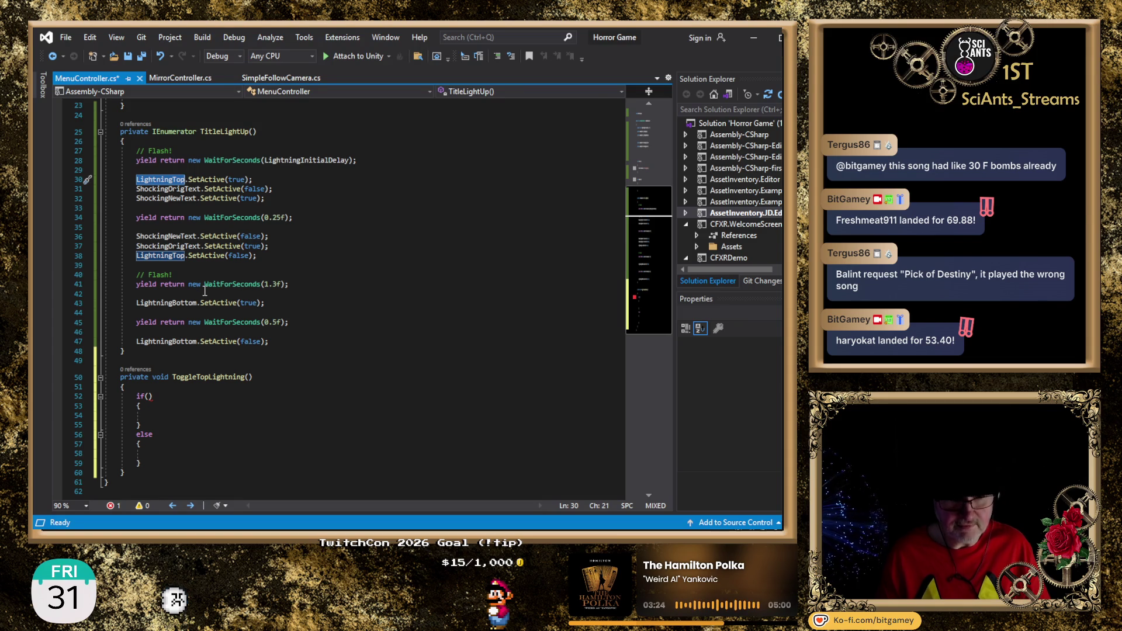
key("ctrl+c")
left_click(149, 396)
key("ctrl+v")
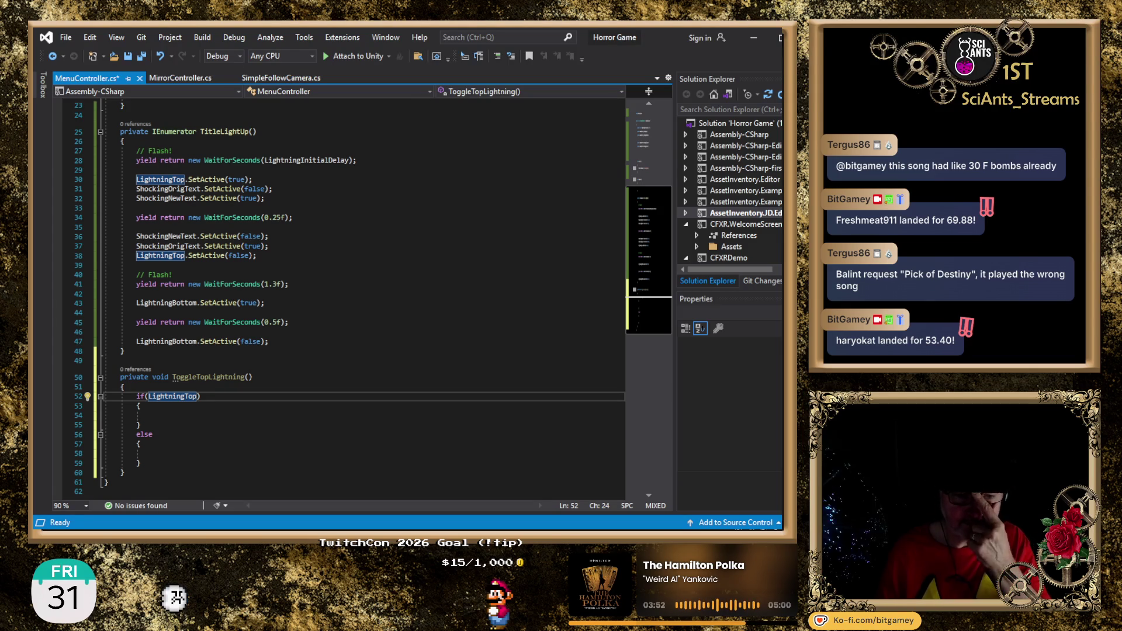
type(".ac")
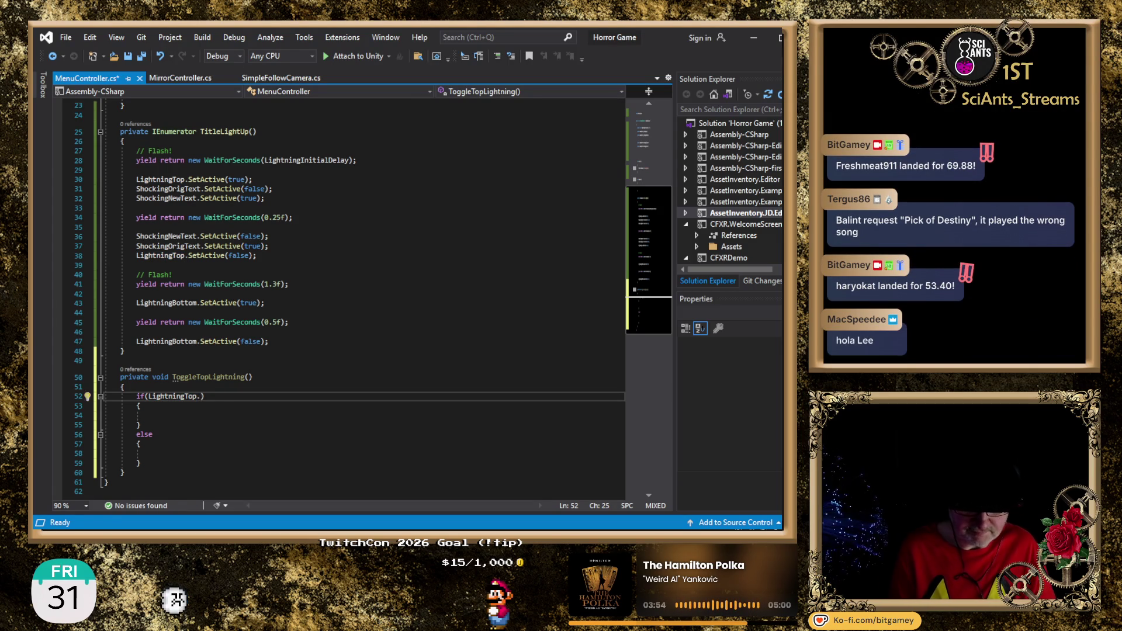
type("t")
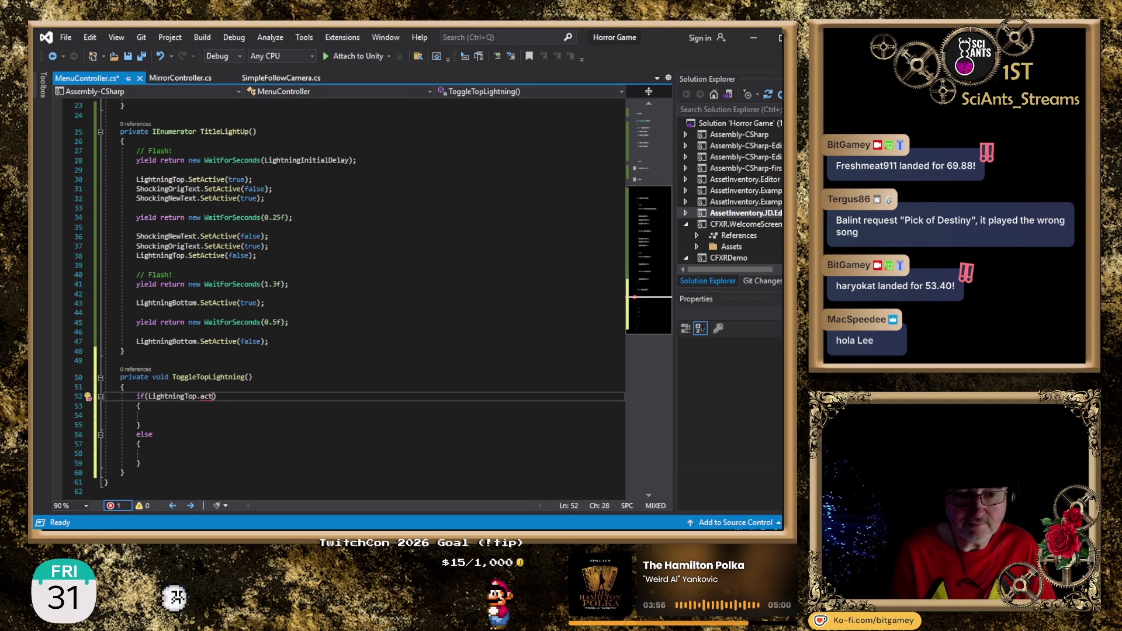
key("Tab")
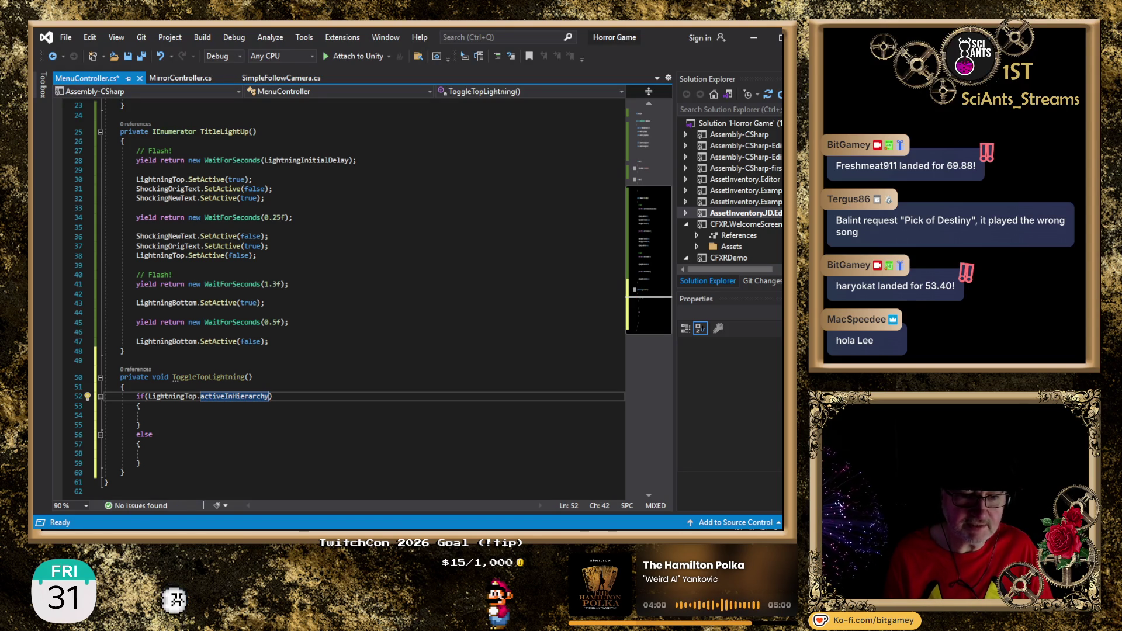
left_click(273, 396)
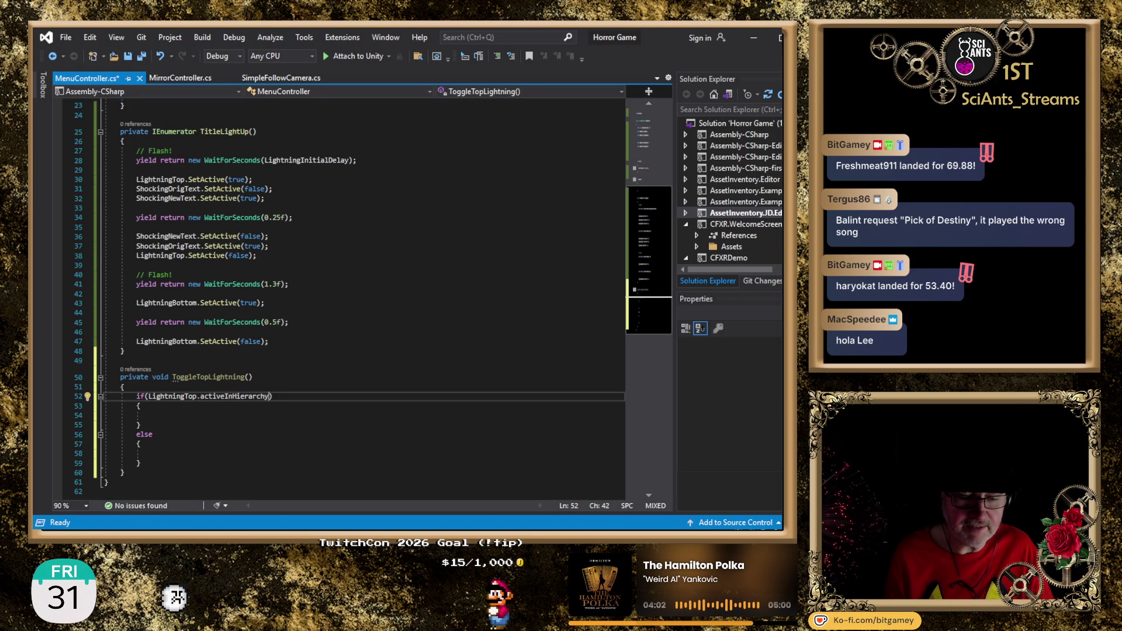
type("!")
key("End")
key("Down")
key("Down")
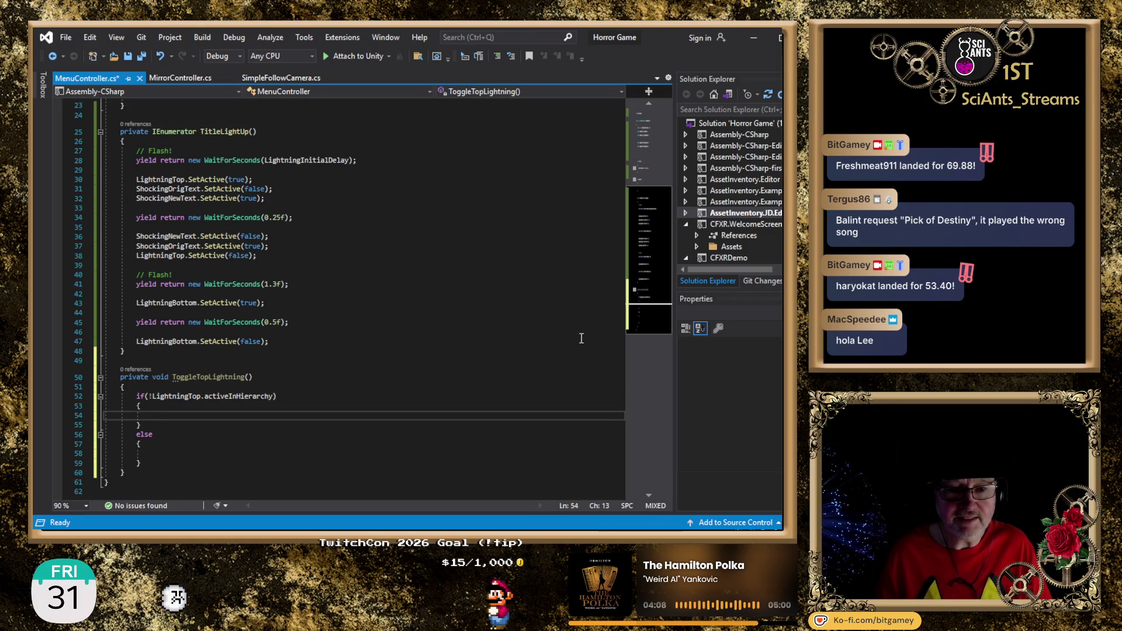
Copy the three lines turning top lightning on into the if block and the three turning it off into else
left_click_drag(281, 200, 60, 181)
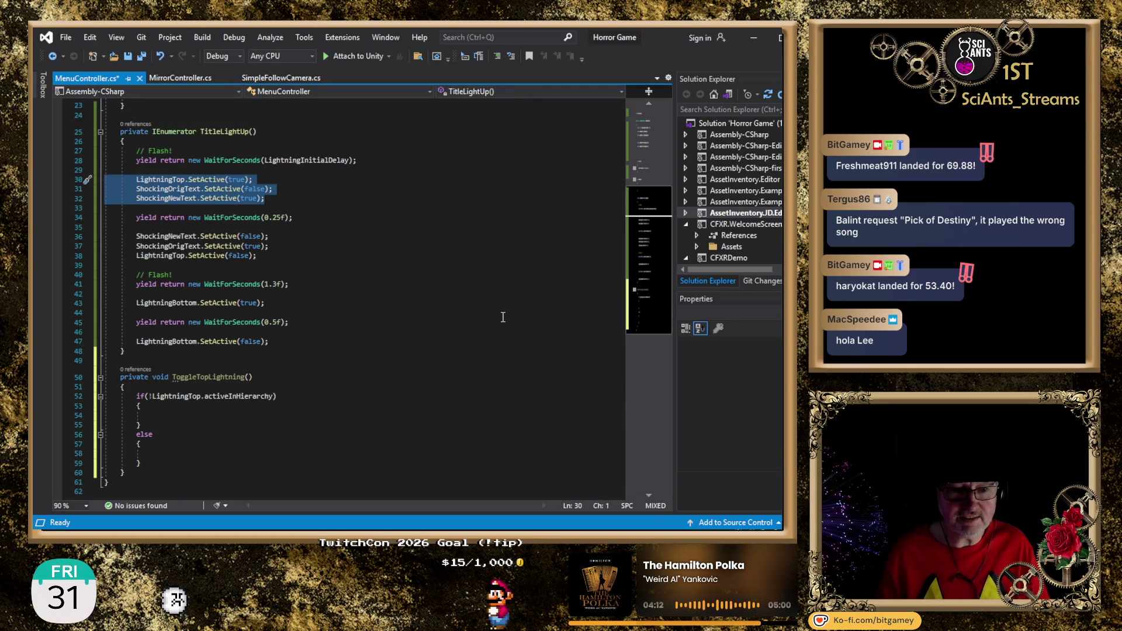
left_click(202, 415)
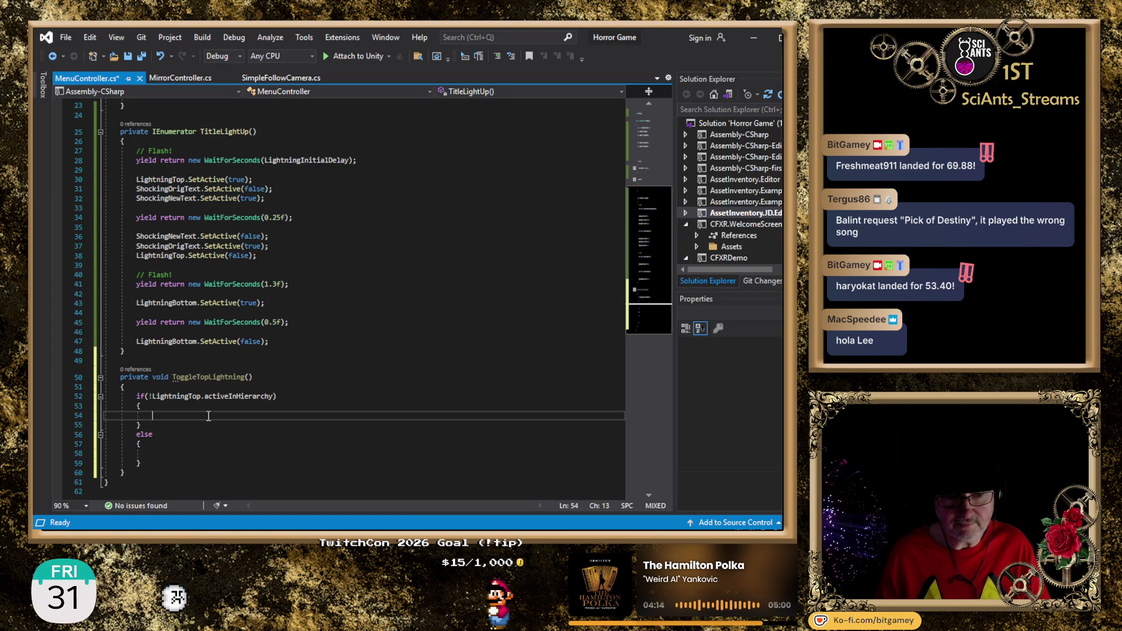
key("ctrl+v")
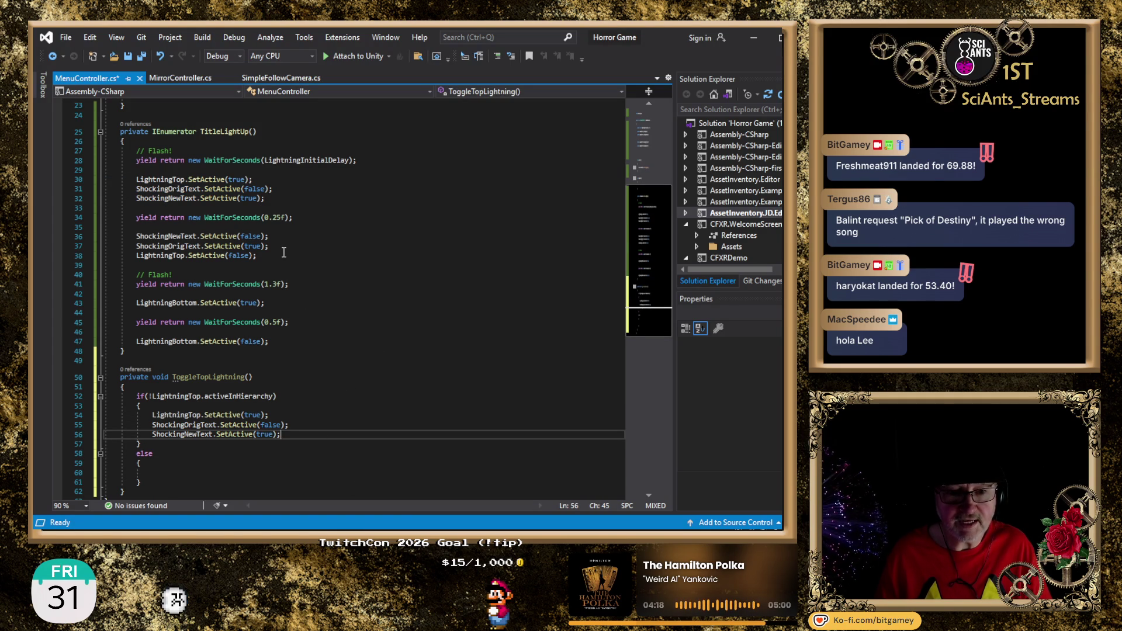
left_click_drag(279, 256, 105, 236)
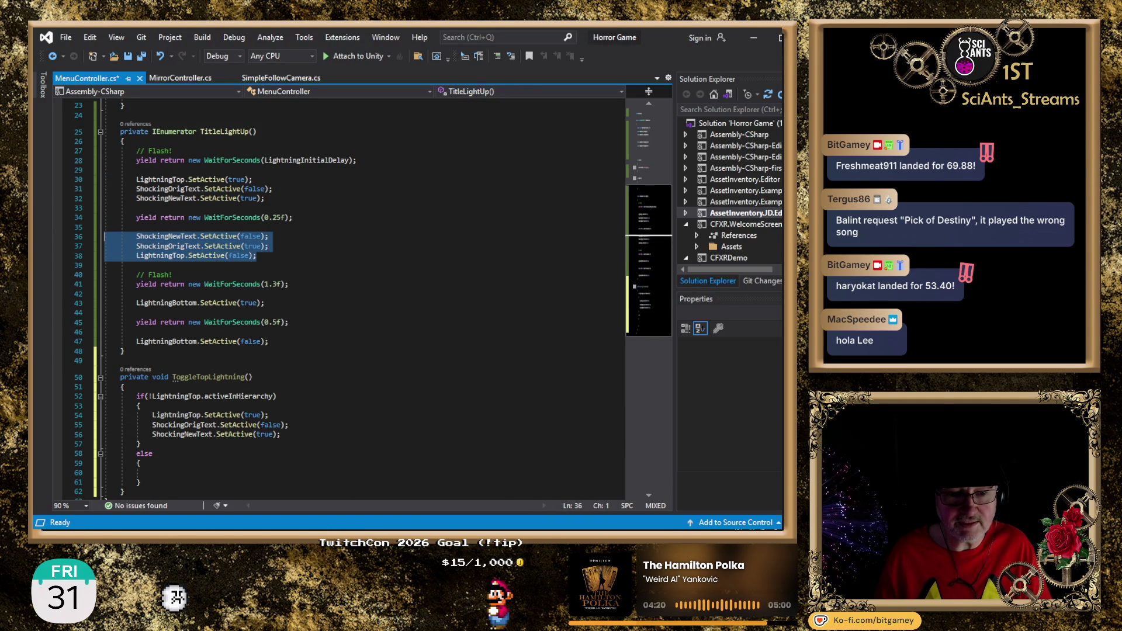
left_click(222, 476)
key("ctrl+v")
Comment out the three SetActive lines turning top lightning on and add a ToggleTopLightning() call above them
double_click(211, 319)
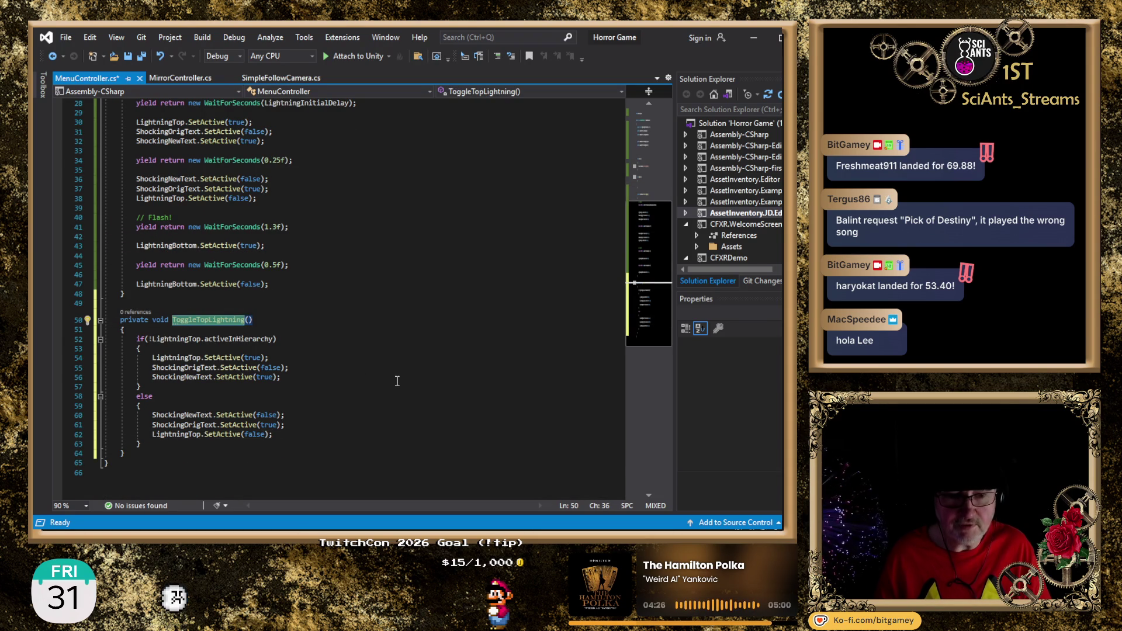
scroll(397, 374, "up", 3)
left_click(135, 209)
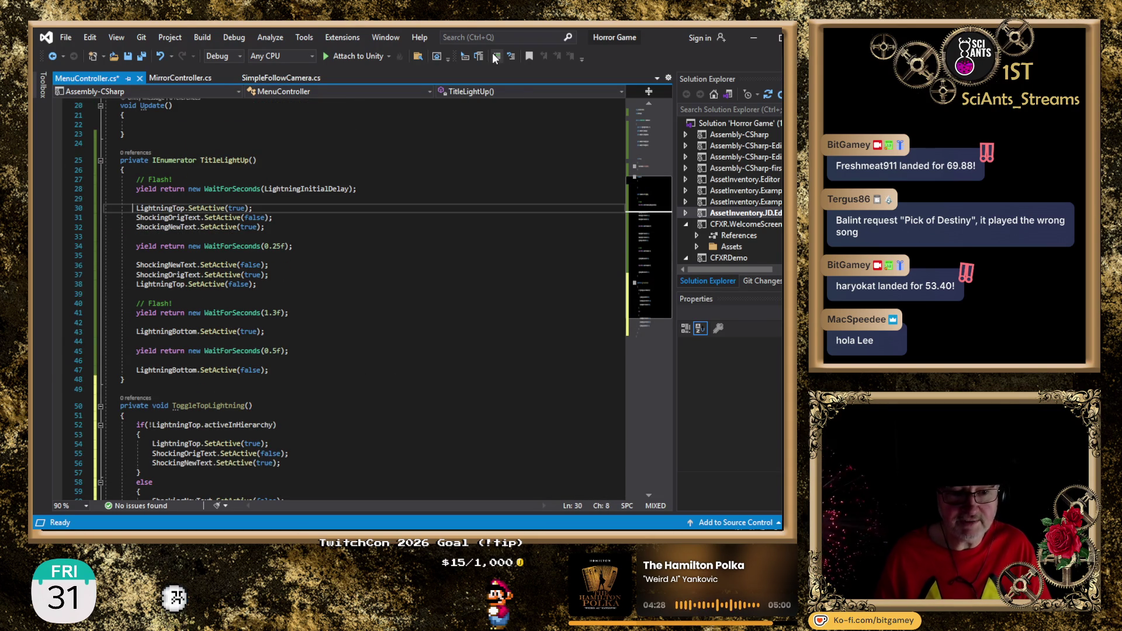
key("Left")
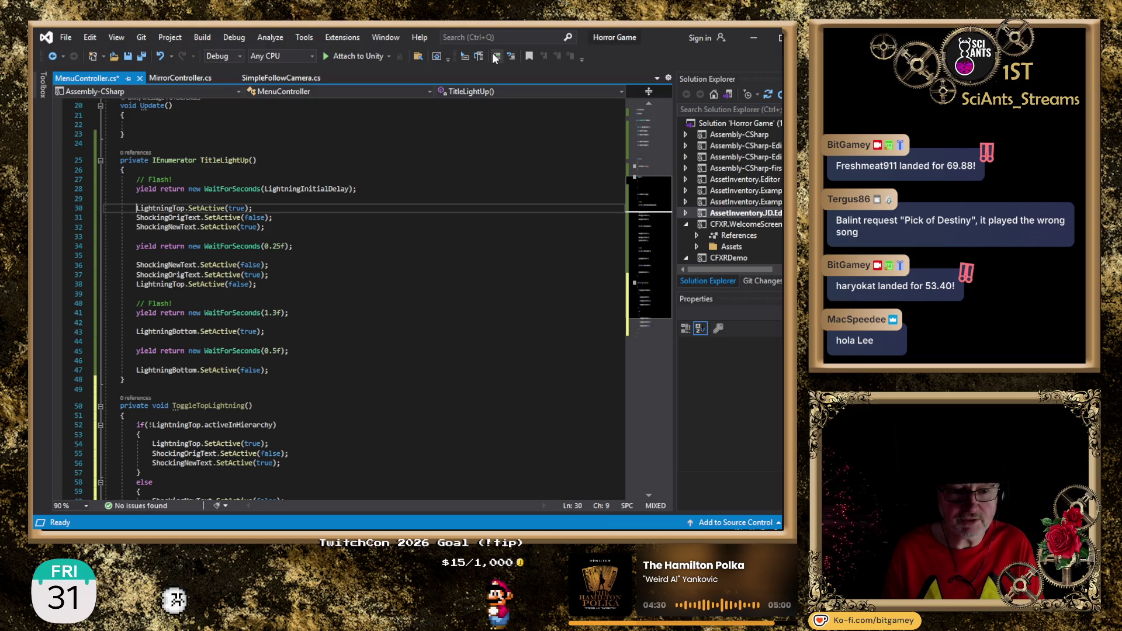
type("//")
key("Down")
key("Left")
key("Left")
type("//")
key("Down")
key("Left")
key("Left")
type("//")
key("Up")
key("Up")
key("ctrl+Return")
type("ToggleTopLightning")
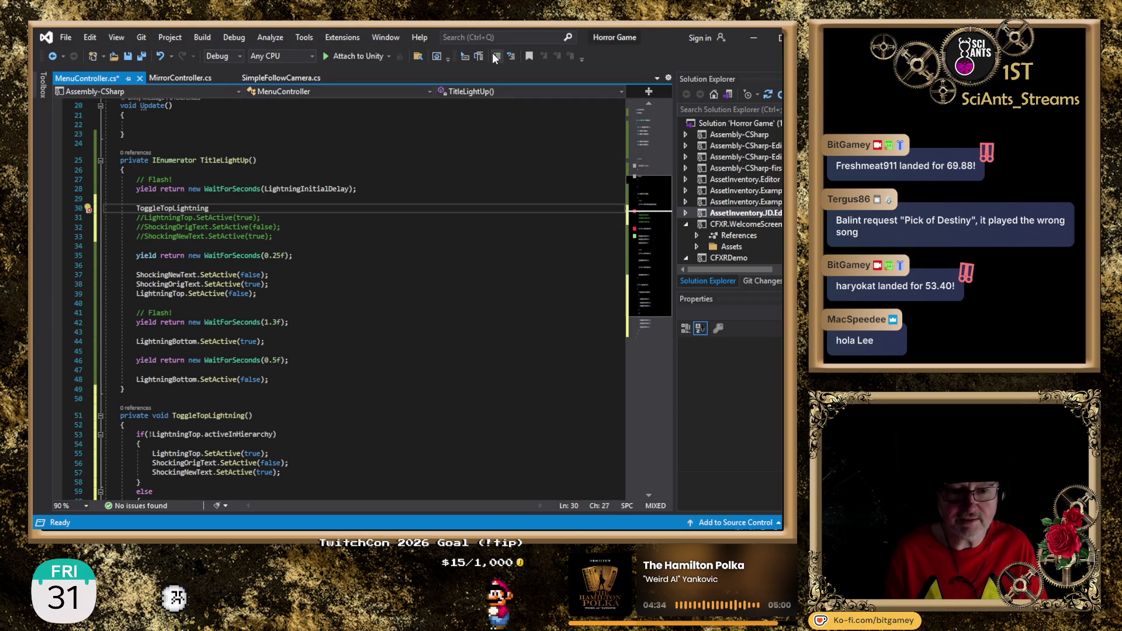
type("();")
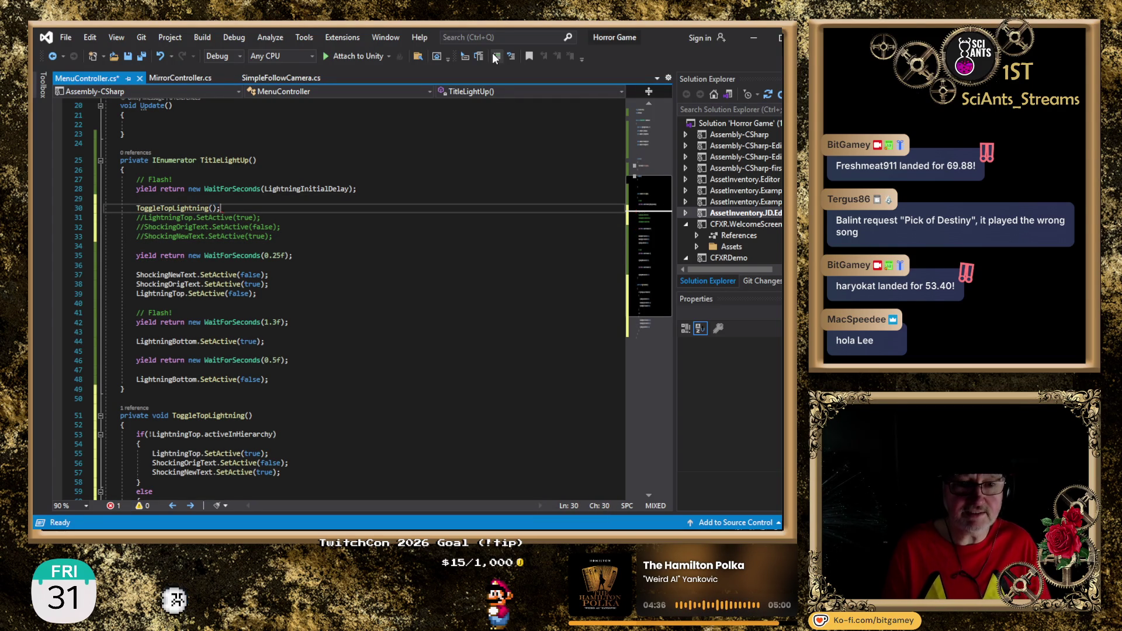
Add a second ToggleTopLightning() call, comment out the three lines turning lightning off, and save
key("Home")
key("Down")
key("Down")
key("Down")
key("Down")
key("ctrl+v")
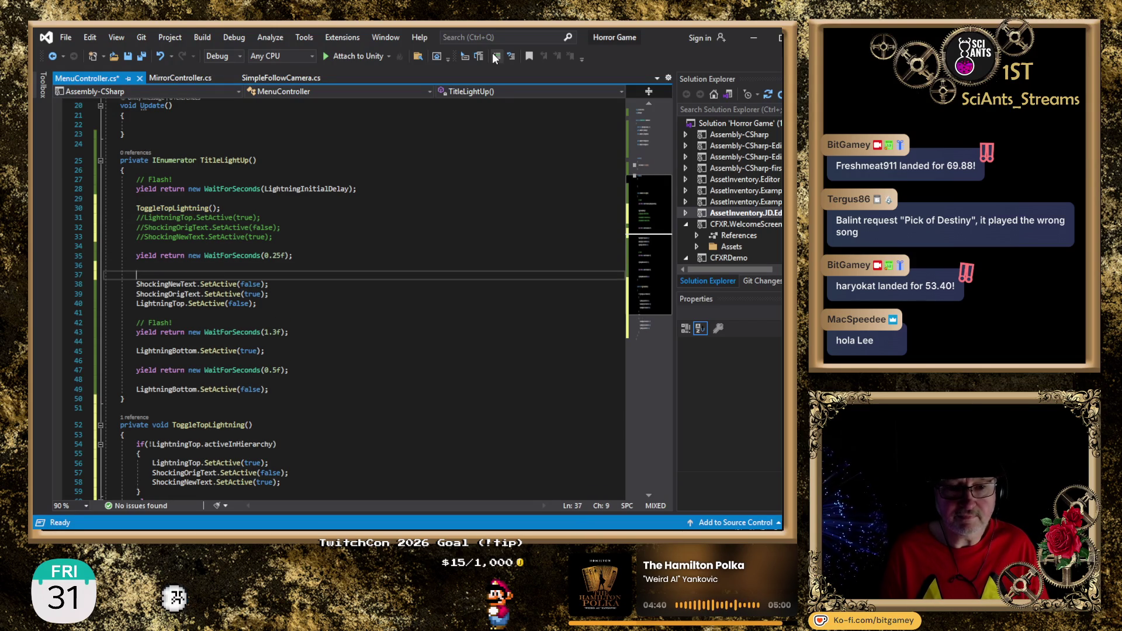
left_click(493, 52)
key("Down")
left_click(492, 53)
key("Down")
left_click(493, 53)
key("End")
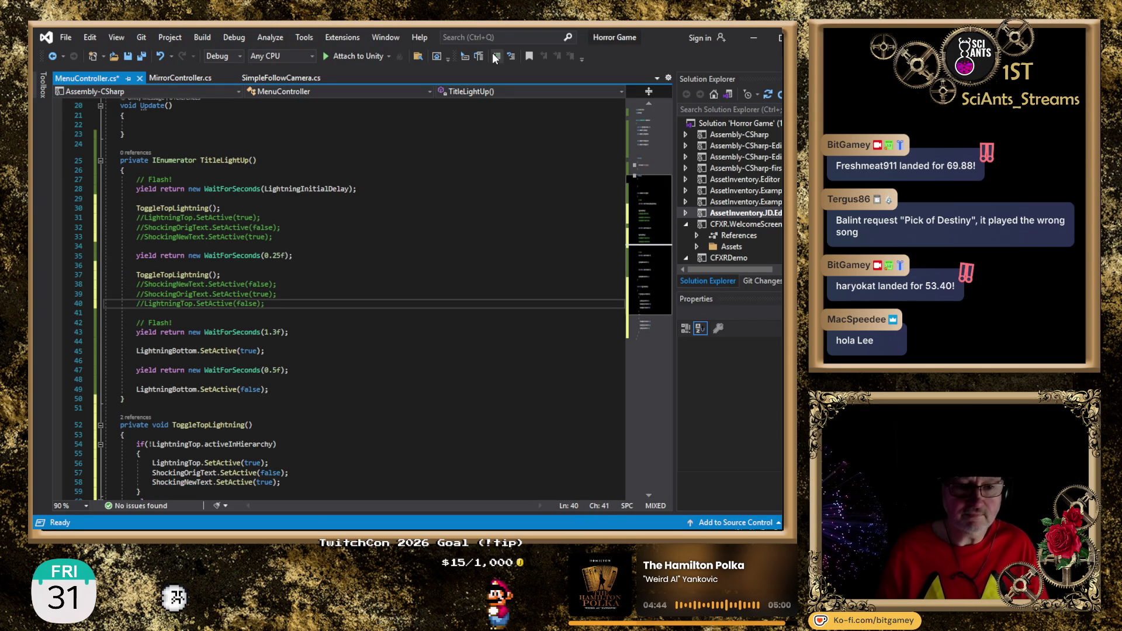
key("ctrl+s")
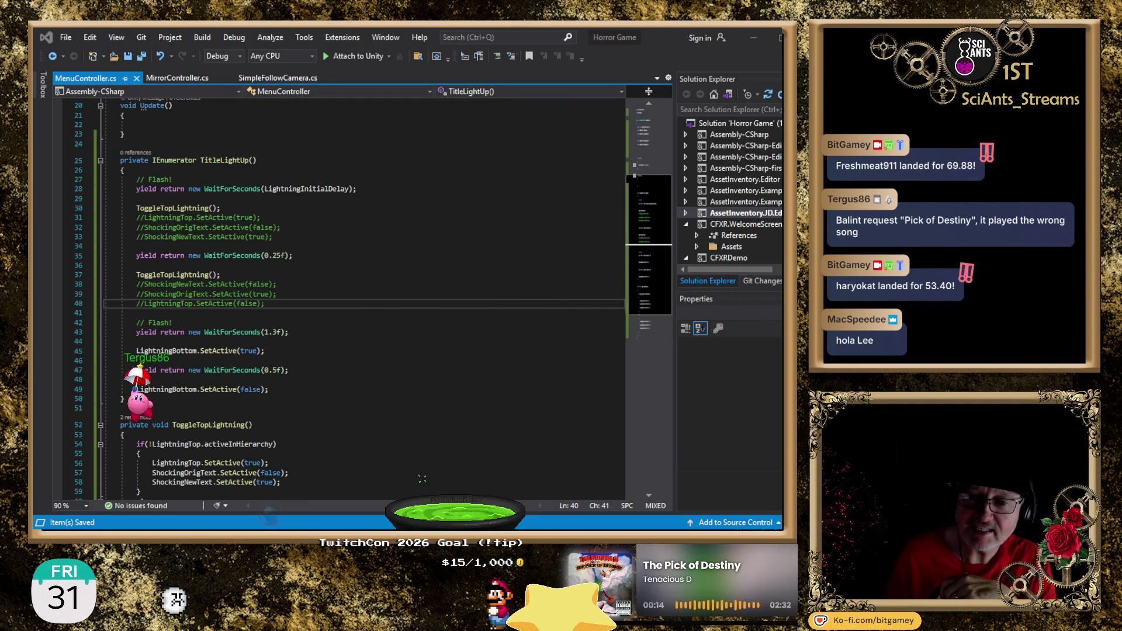
Delete both blocks of commented-out SetActive lines and the leftover blank lines in TitleLightUp
left_click(317, 292)
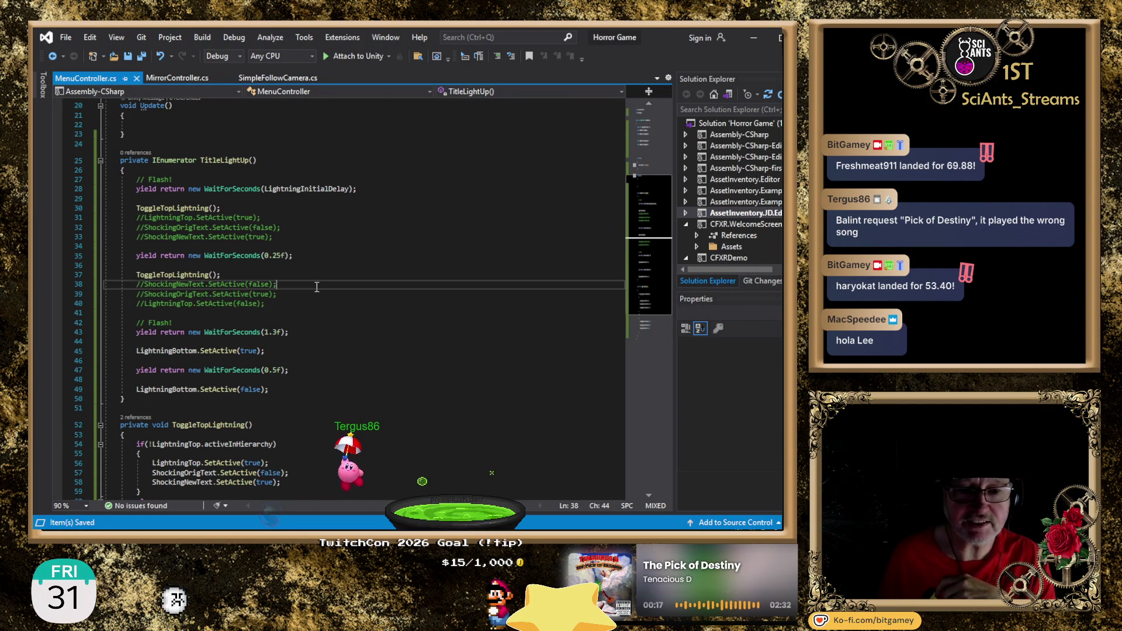
key("shift+Up")
key("shift+Down")
key("shift+Down")
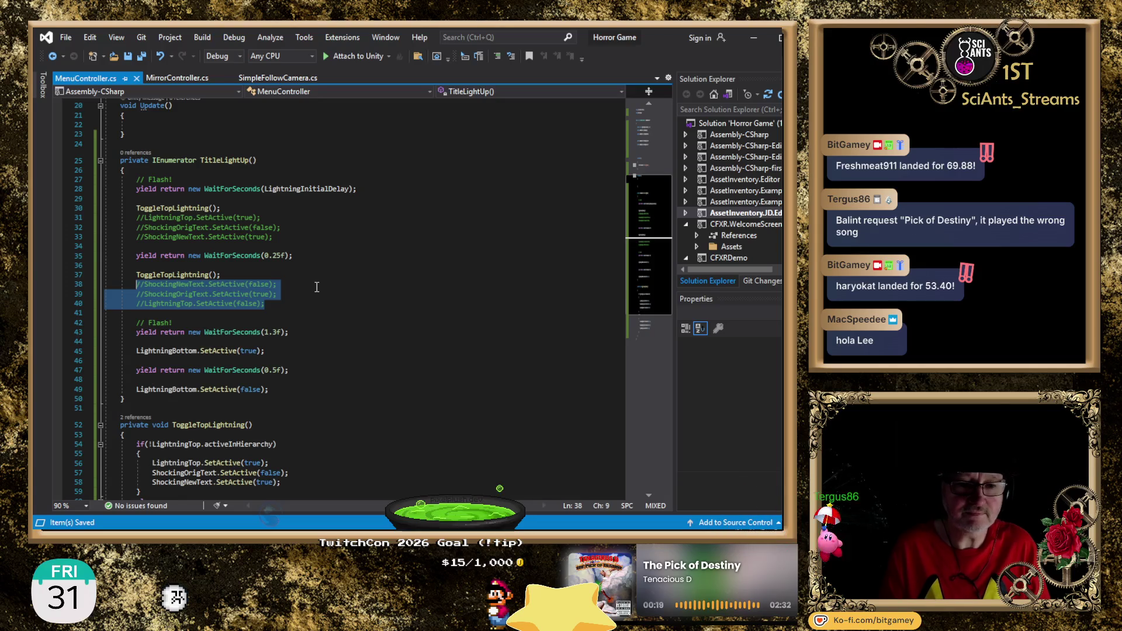
key("Delete")
key("shift+Up")
key("shift+End")
key("Delete")
key("Up")
key("Up")
key("Up")
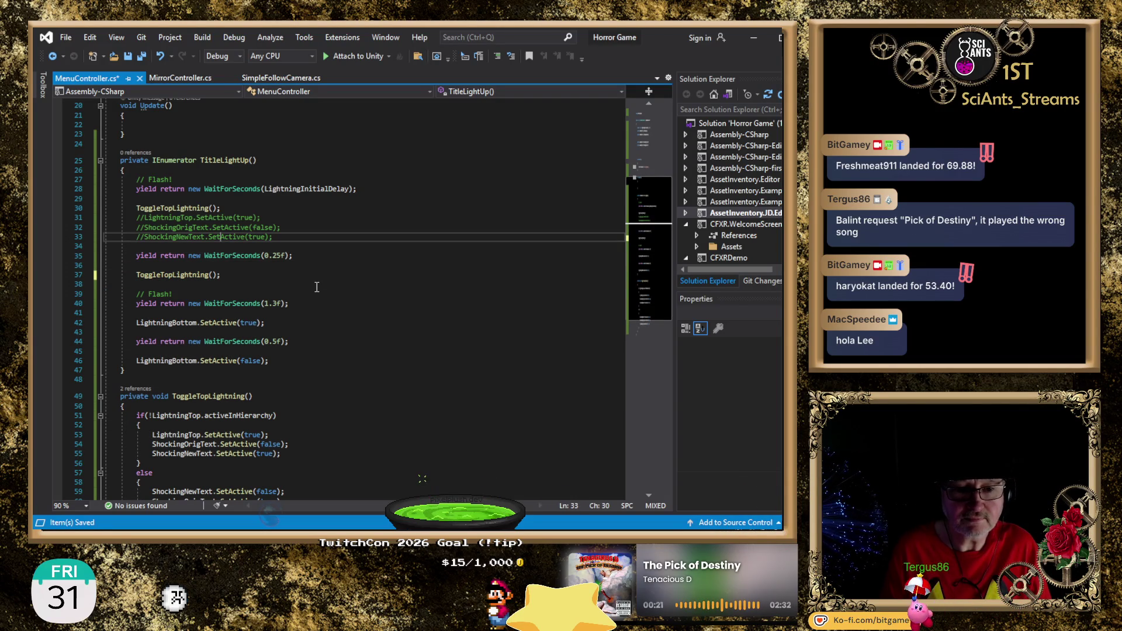
key("End")
key("shift+Up")
key("shift+Up")
key("shift+Up")
key("Delete")
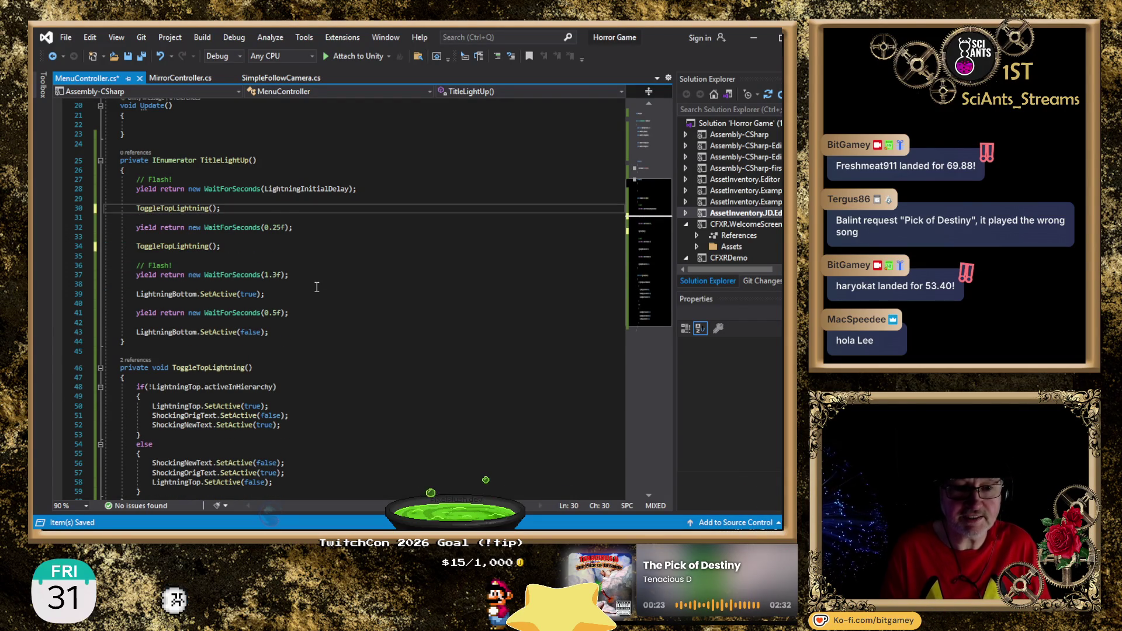
key("Down")
key("Down")
key("Down")
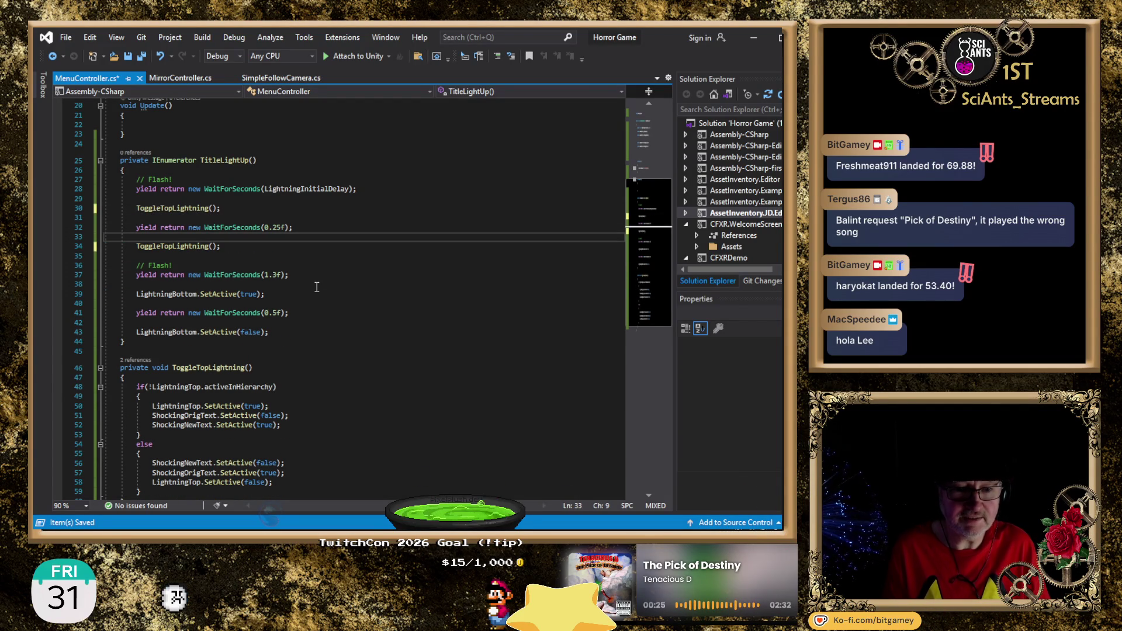
key("Down")
key("Down")
key("Down")
key("Down")
key("Down")
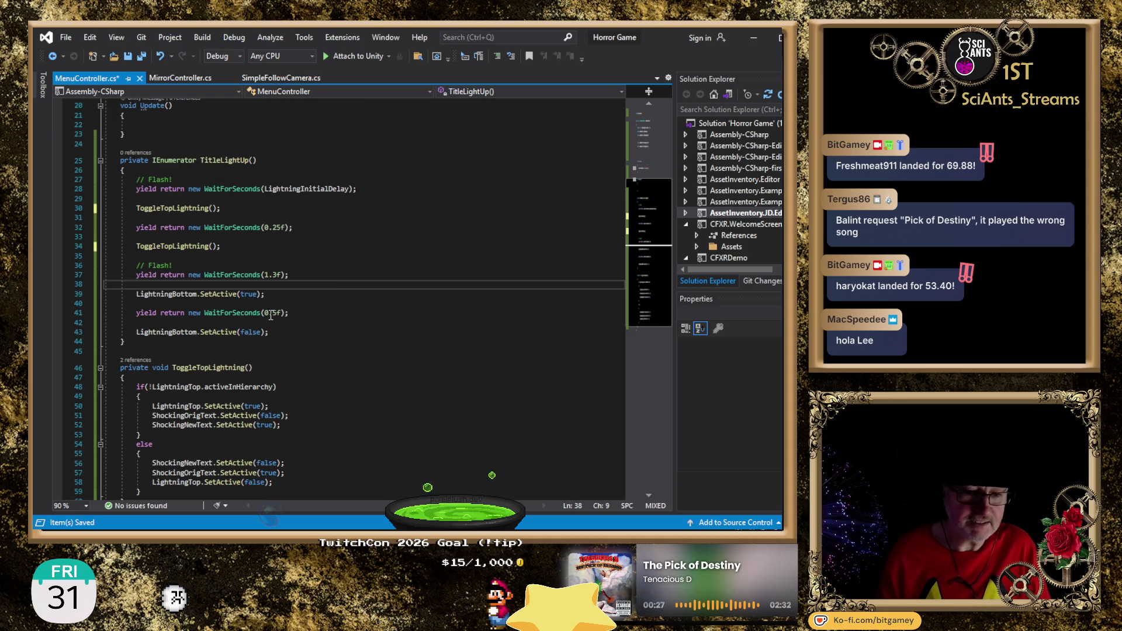
scroll(288, 361, "down", 3)
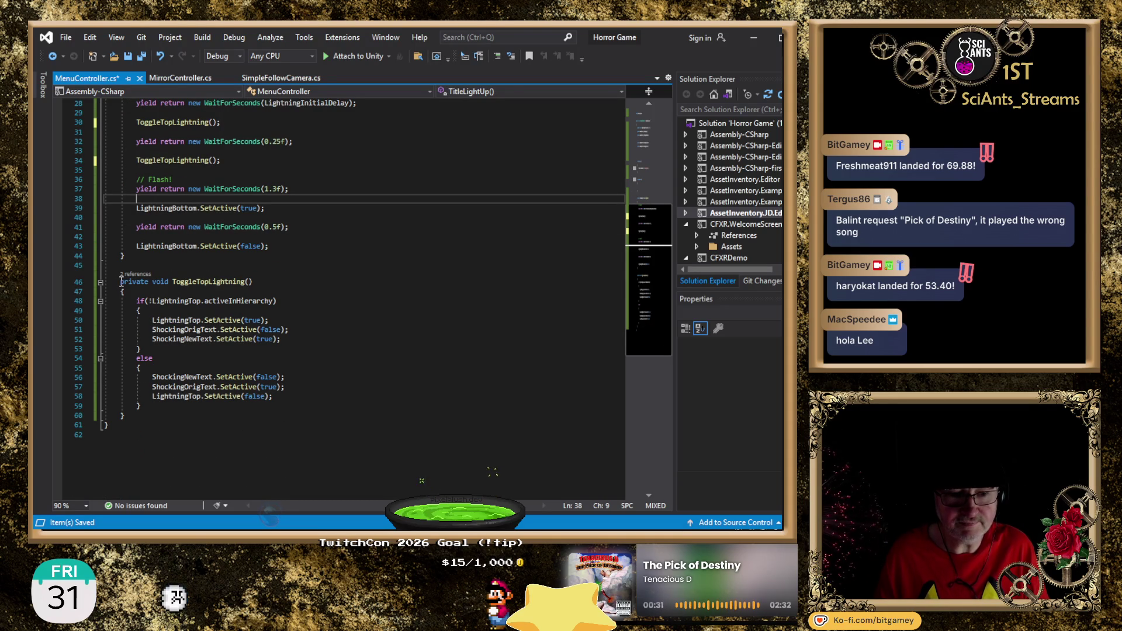
Duplicate the ToggleTopLightning() signature below it as a new ToggleBottomLightning() method with an opening brace
left_click_drag(121, 282, 255, 281)
key("ctrl+c")
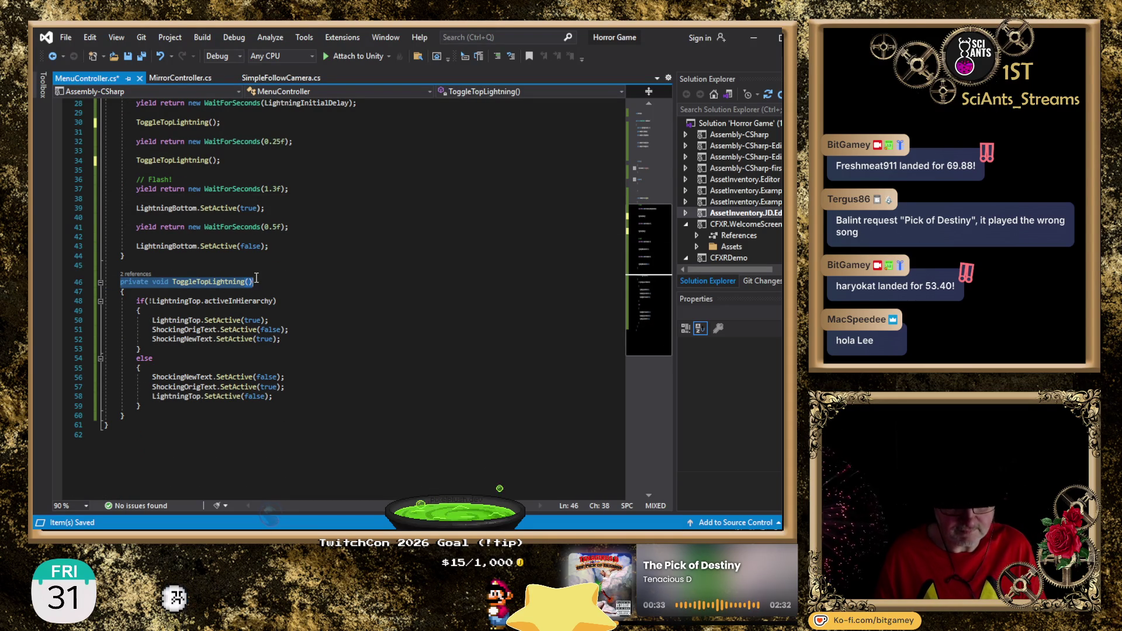
left_click(235, 423)
left_click(253, 413)
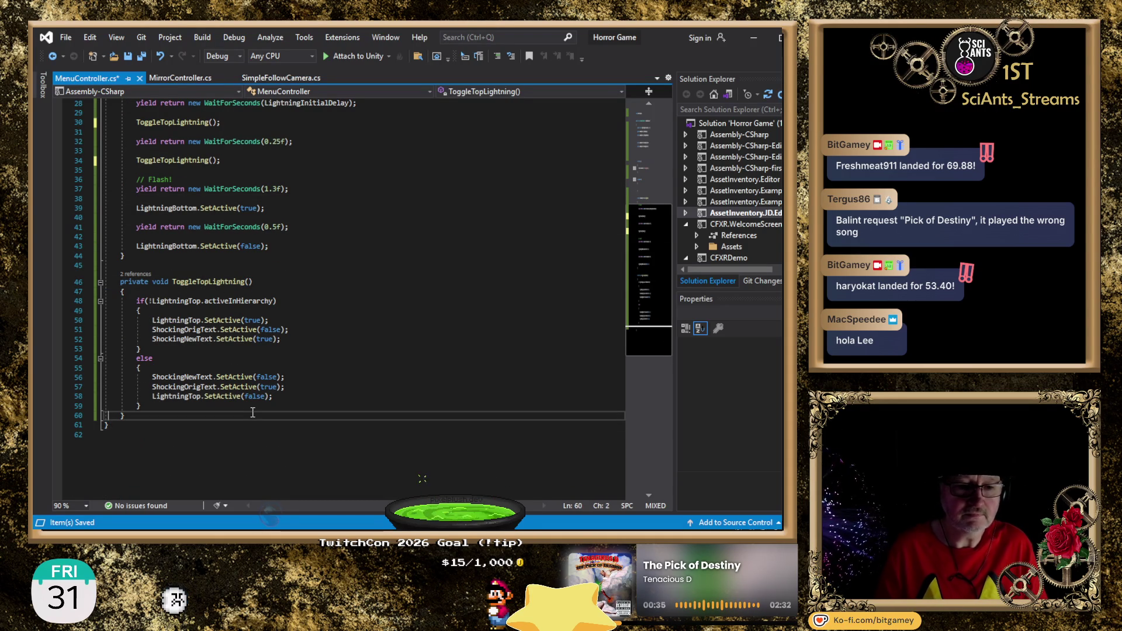
key("Return")
key("Return")
key("ctrl+v")
key("Left")
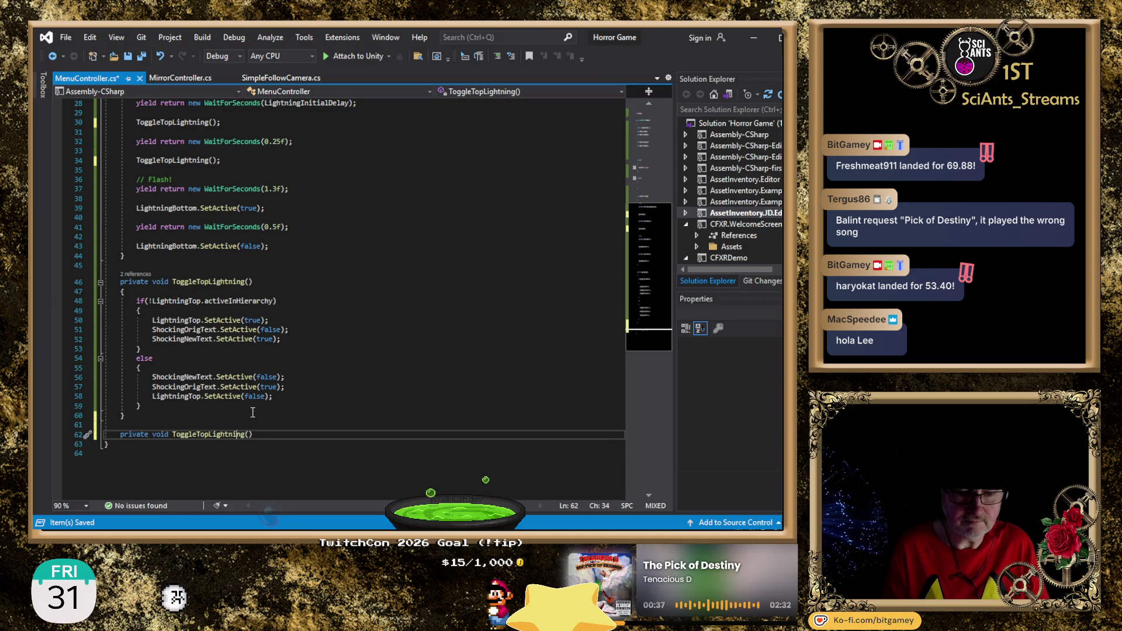
key("Left")
key("Left")
key("Left")
key("BackSpace")
key("BackSpace")
key("BackSpace")
type("Bottom")
key("End")
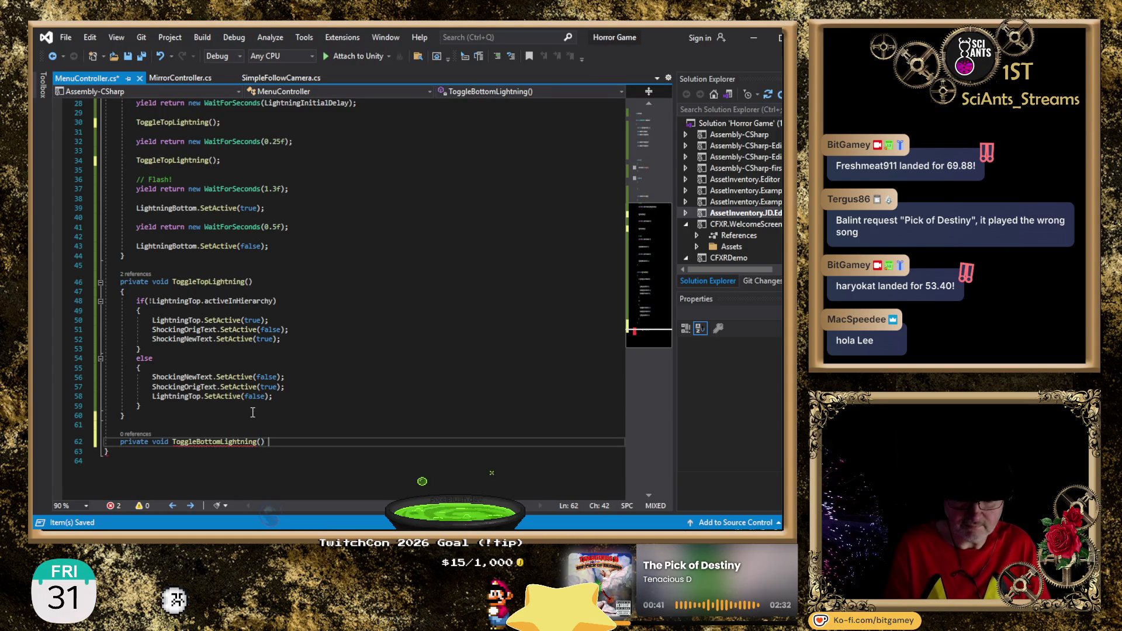
type("{")
key("Return")
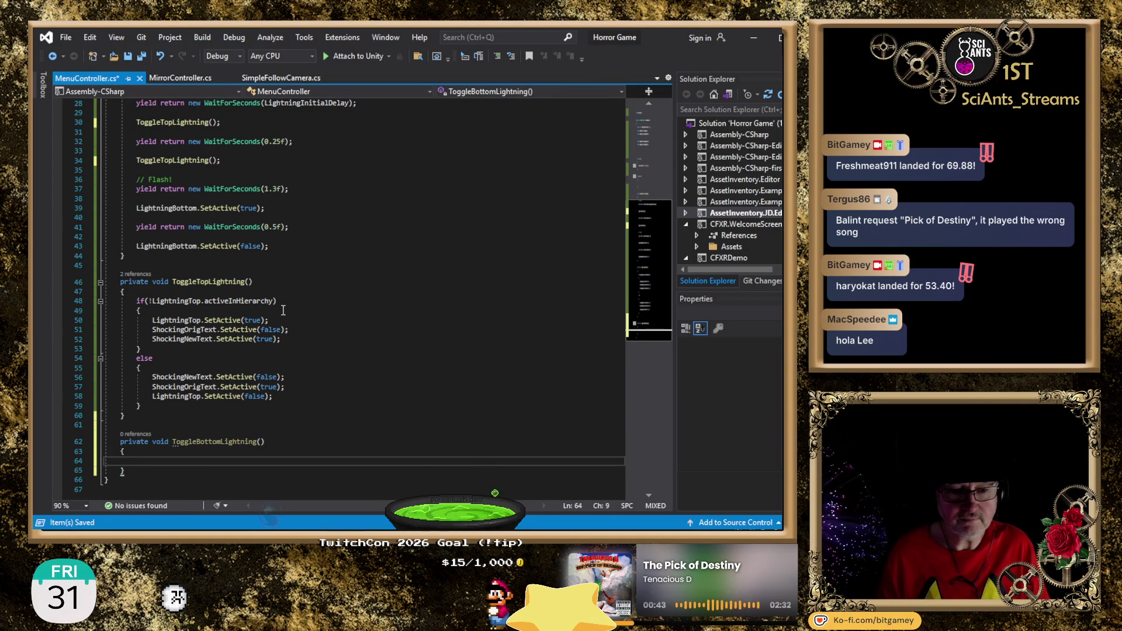
Copy the visibility if check into the new method, changing it to !LightningBottom.activeInHierarchy
left_click(289, 292)
key("Down")
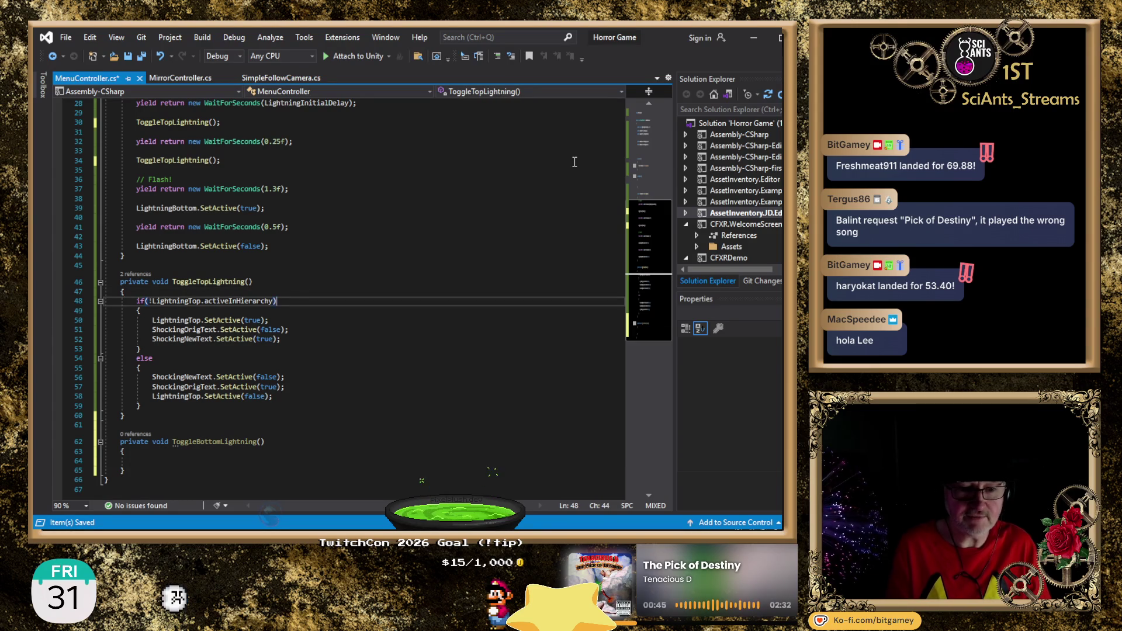
key("Home")
key("Down")
key("Down")
key("Down")
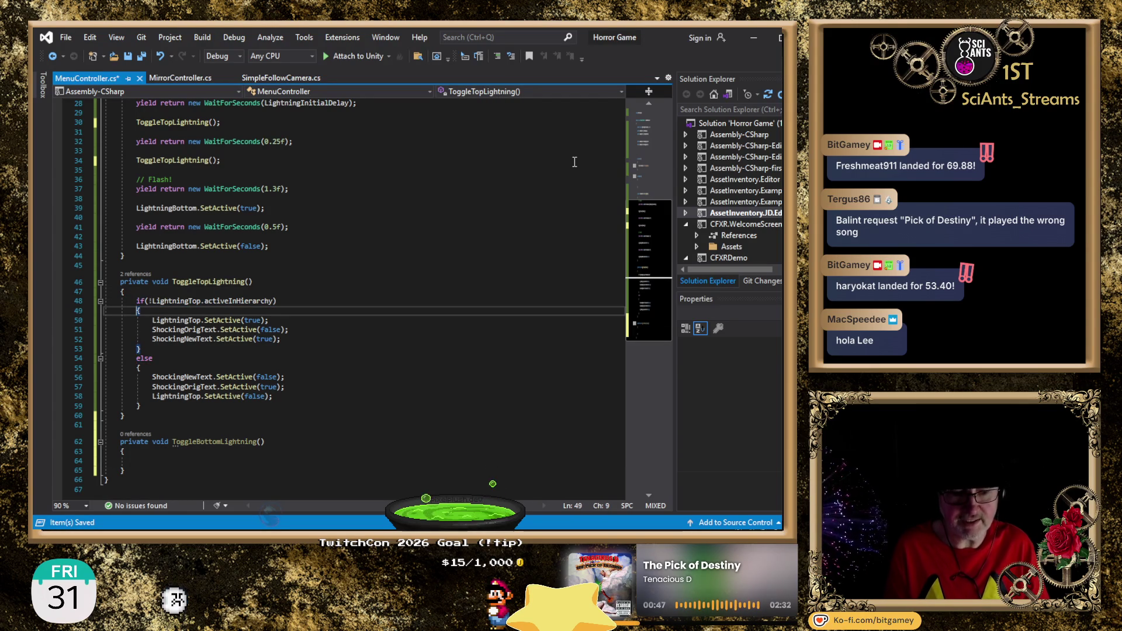
type("if (!LightningTop.activeInHierarchy)")
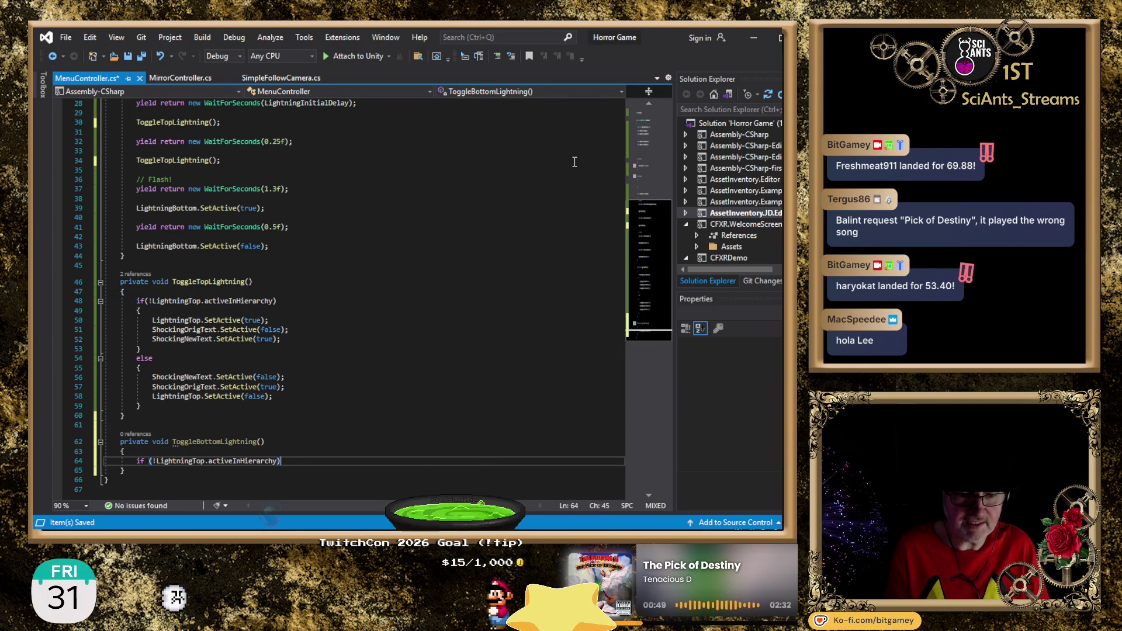
key("Home")
key("Right")
key("Right")
key("Right")
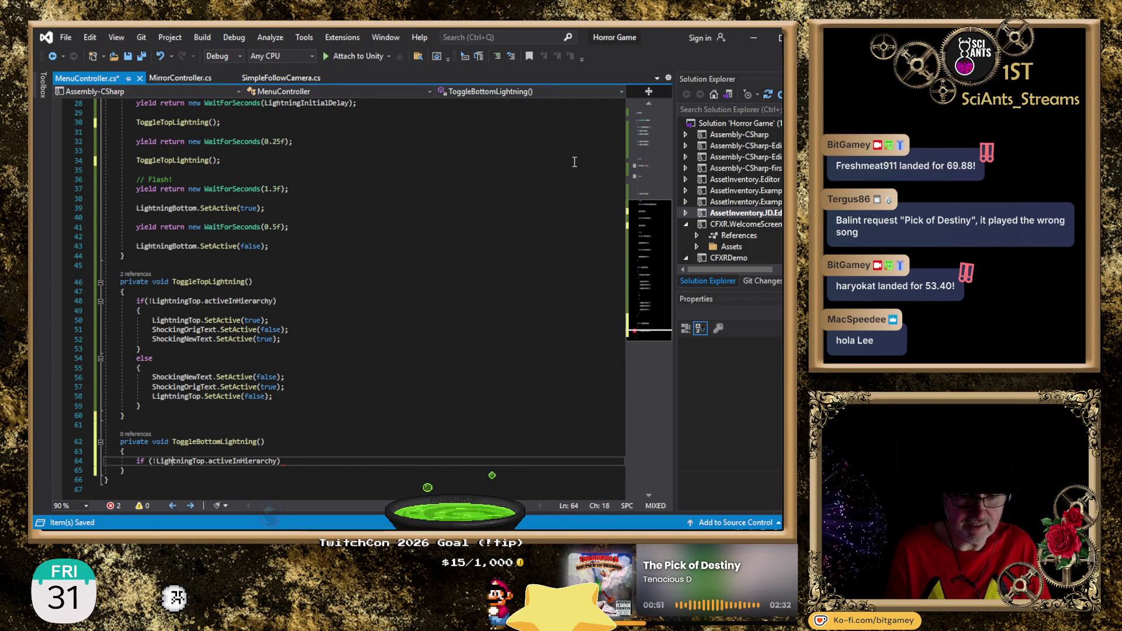
key("Right")
key("Delete")
key("Delete")
key("Delete")
type("Bottom")
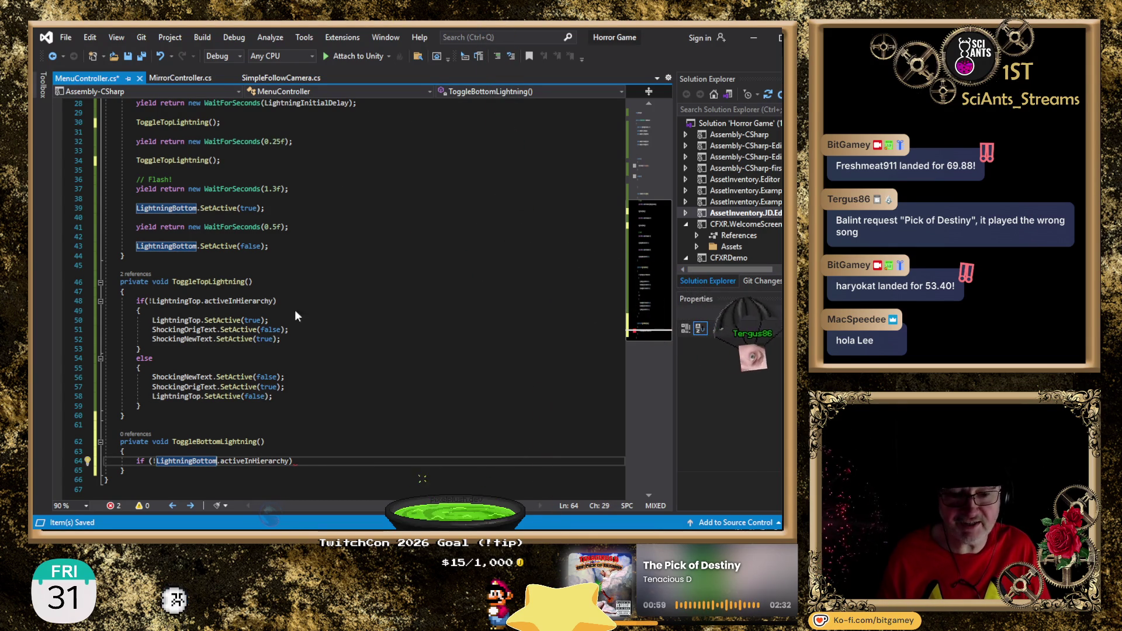
scroll(338, 455, "down", 1)
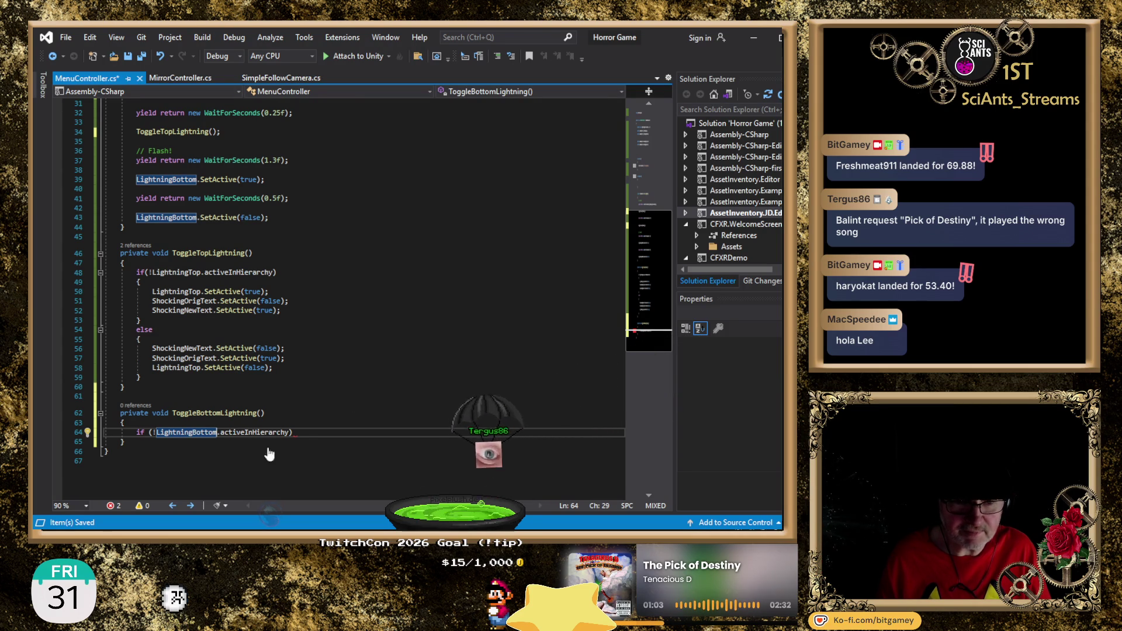
Give the LightningBottom check an empty brace block followed by an else branch
left_click(306, 431)
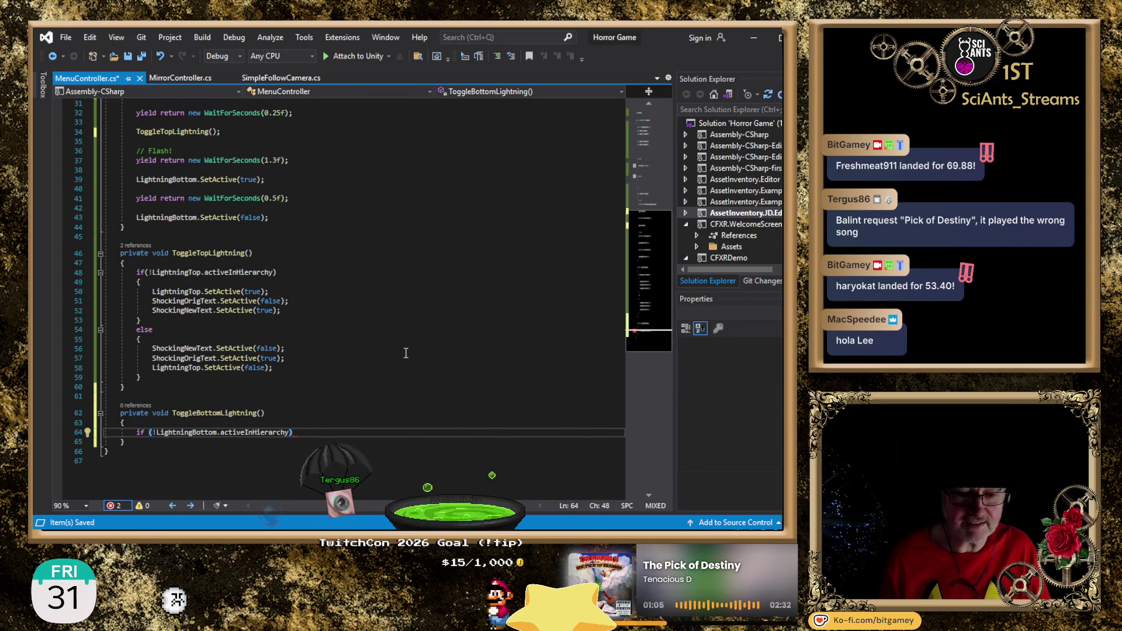
key("Return")
type("{")
key("Return")
type("}")
key("Return")
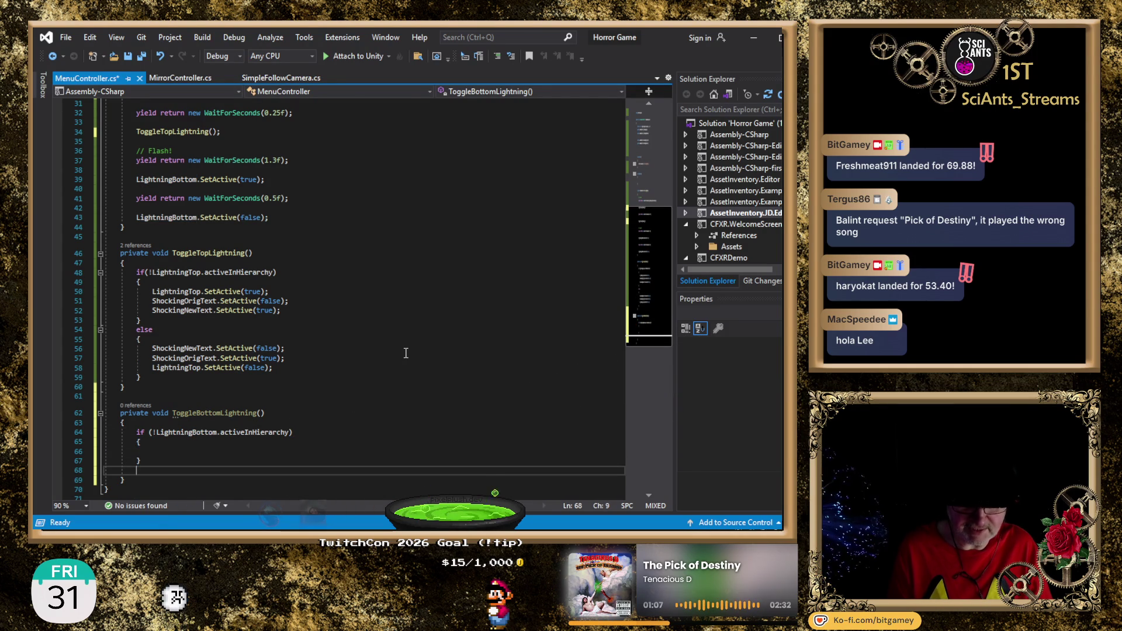
type("else")
key("Return")
type("{")
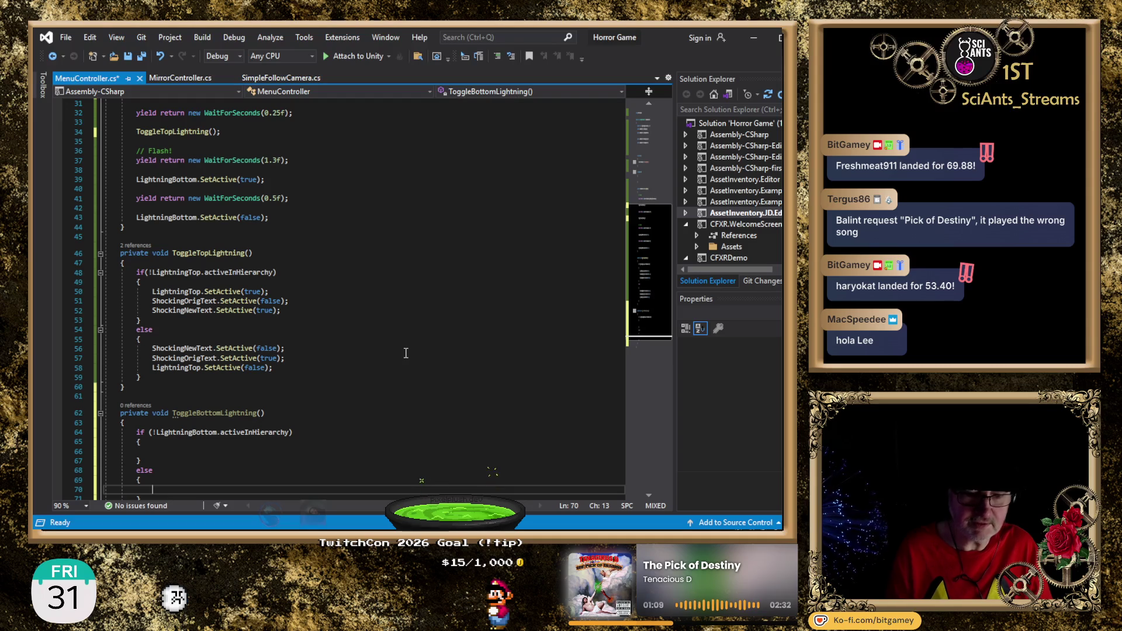
left_click(327, 311)
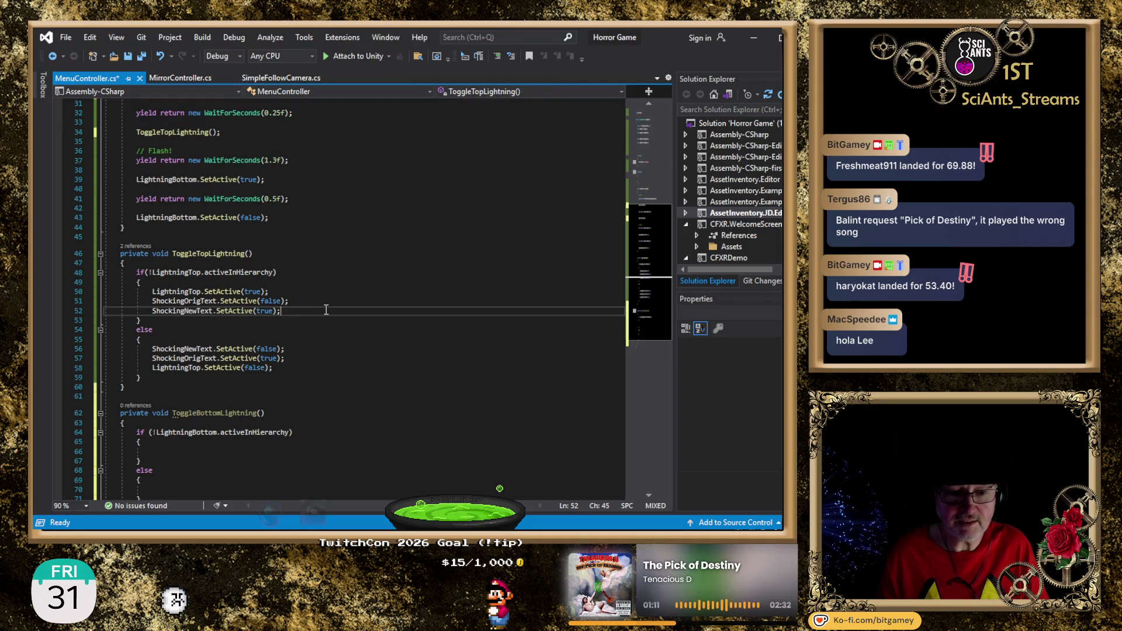
Put LightningBottom.SetActive(true) into ToggleBottomLightning's if block
key("shift+Up")
key("shift+Up")
key("shift+Home")
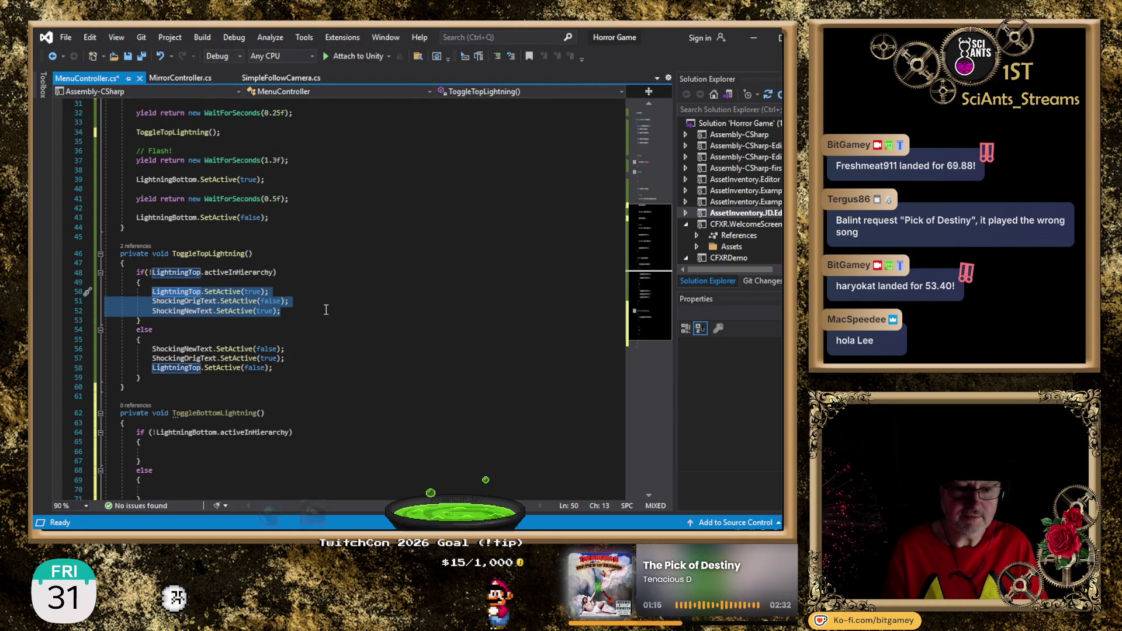
left_click(326, 309)
scroll(354, 311, "up", 4)
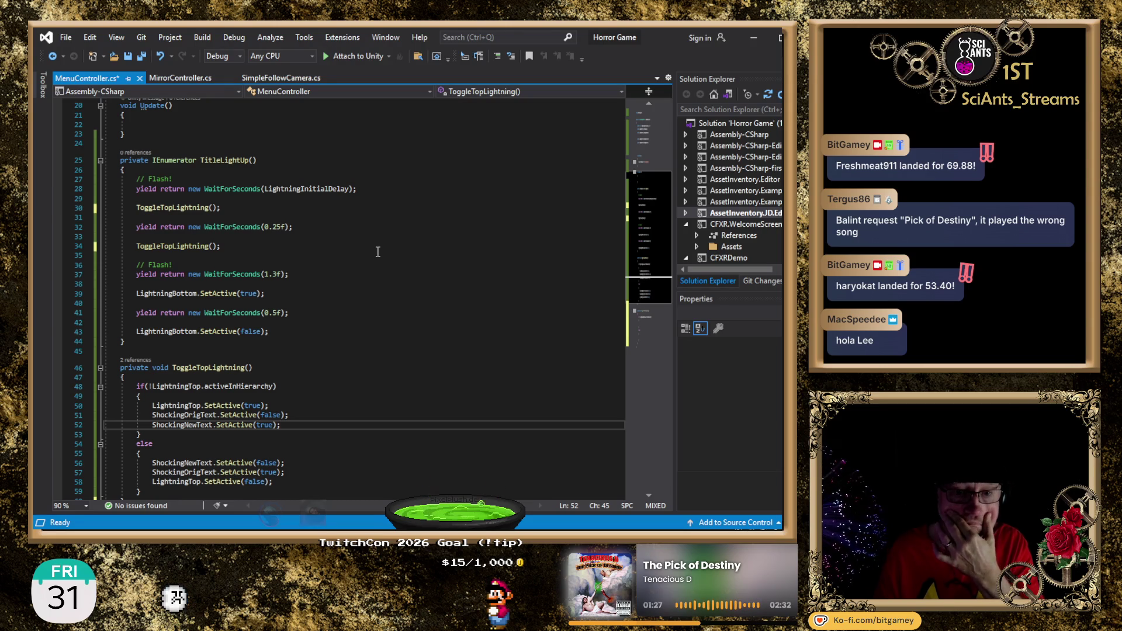
scroll(318, 278, "down", 1)
left_click(310, 264)
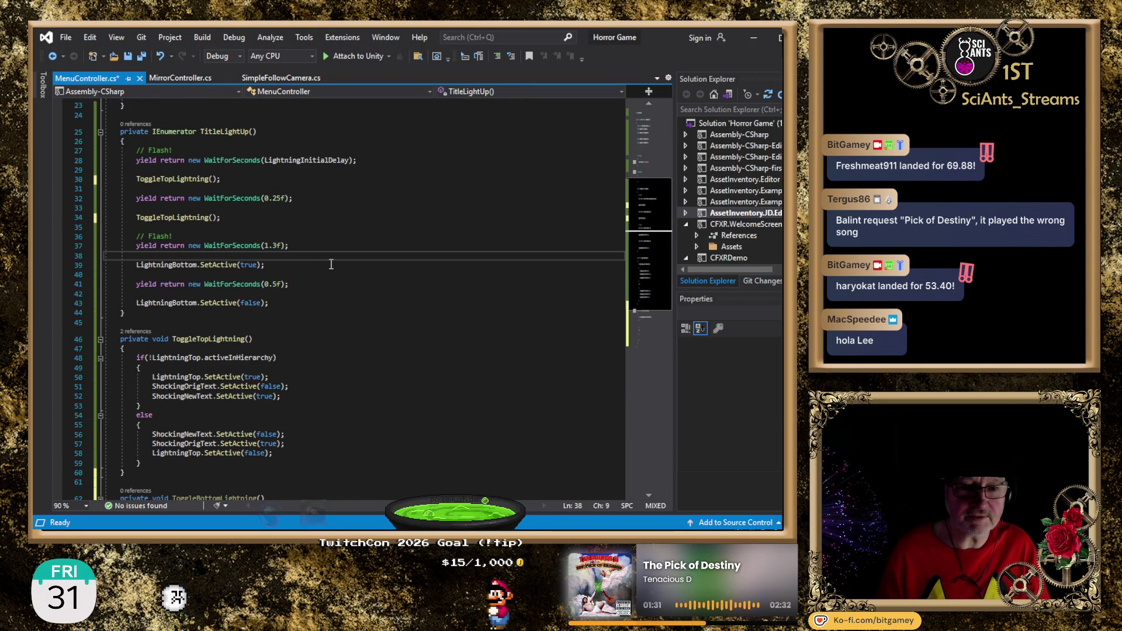
key("shift+Home")
key("ctrl+c")
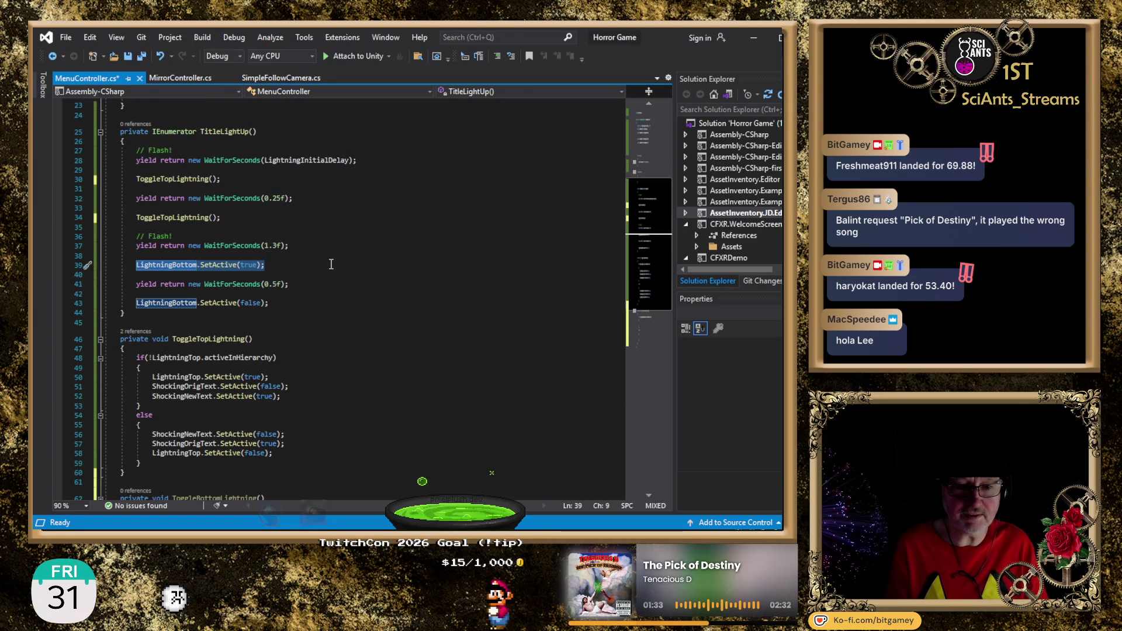
key("Down")
key("Down")
key("Down")
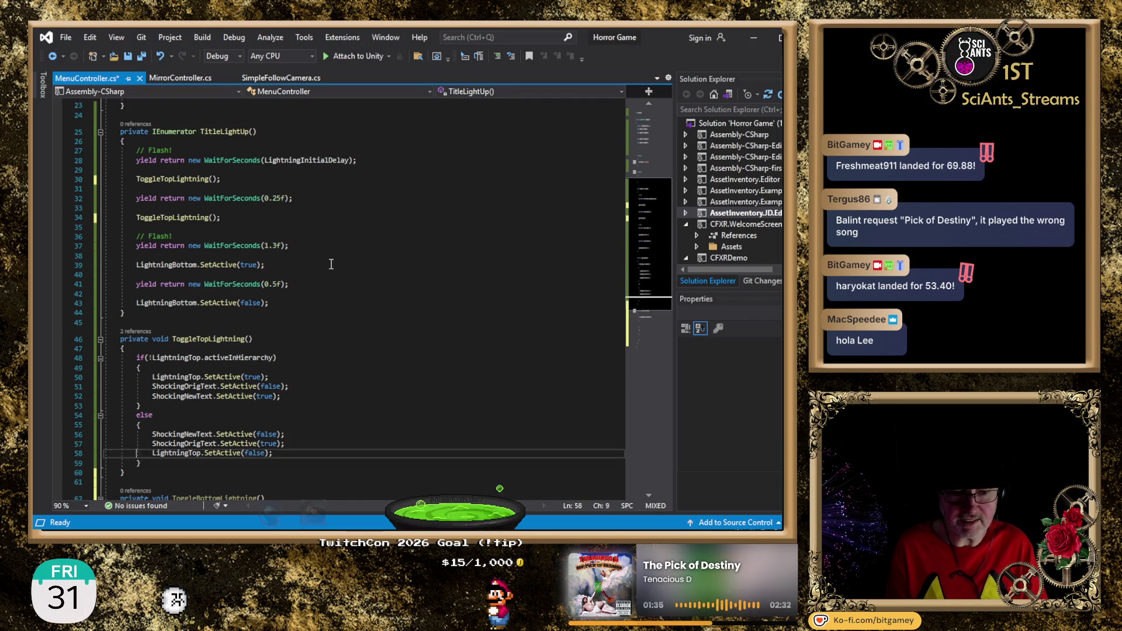
key("Down")
key("Up")
key("Up")
key("Up")
key("ctrl+v")
Add LightningBottom.SetActive(false) to ToggleBottomLightning's else block
key("Down")
key("Down")
key("Down")
key("ctrl+v")
key("BackSpace")
key("BackSpace")
key("BackSpace")
type("false")
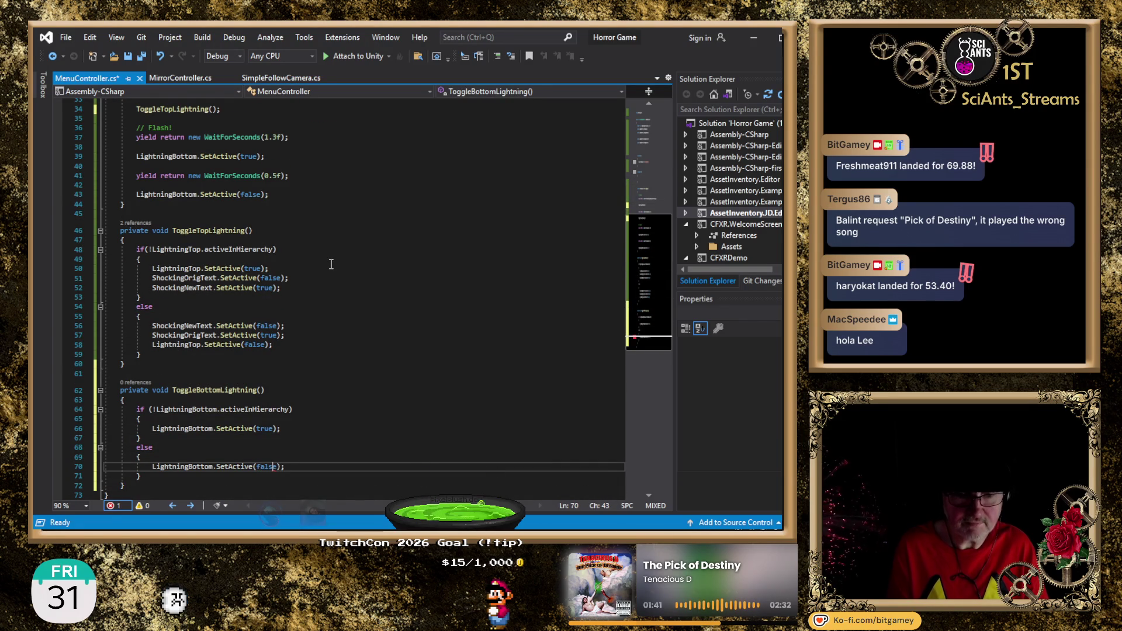
key("Up")
key("Up")
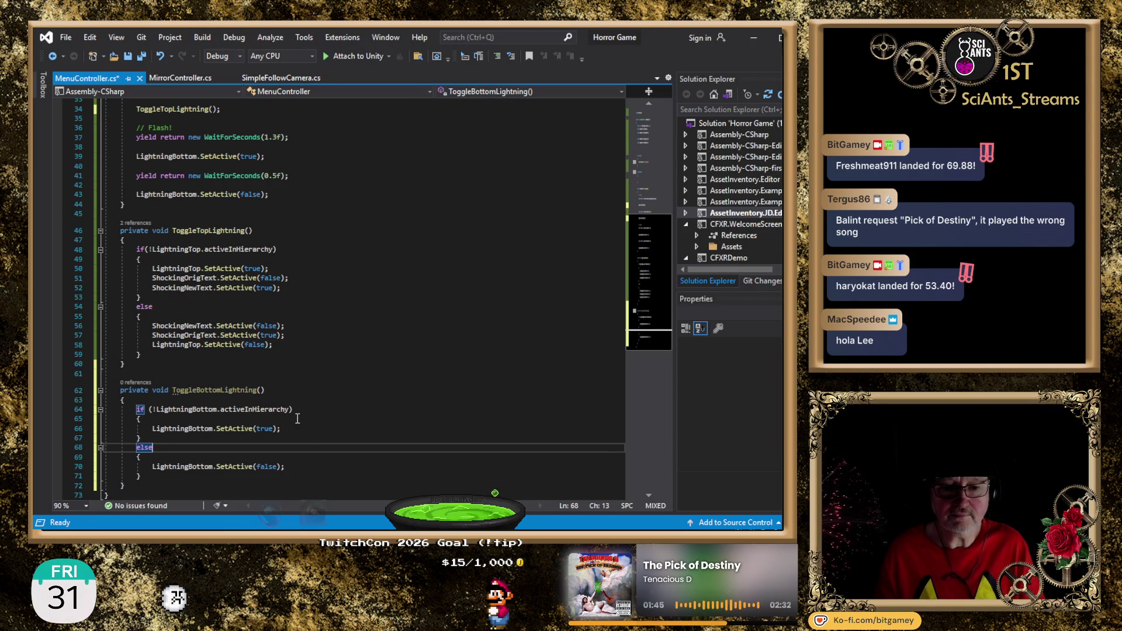
Copy ToggleTopLightning's ShockingOrigText/ShockingNewText SetActive lines under LightningBottom.SetActive(true)
left_click(344, 270)
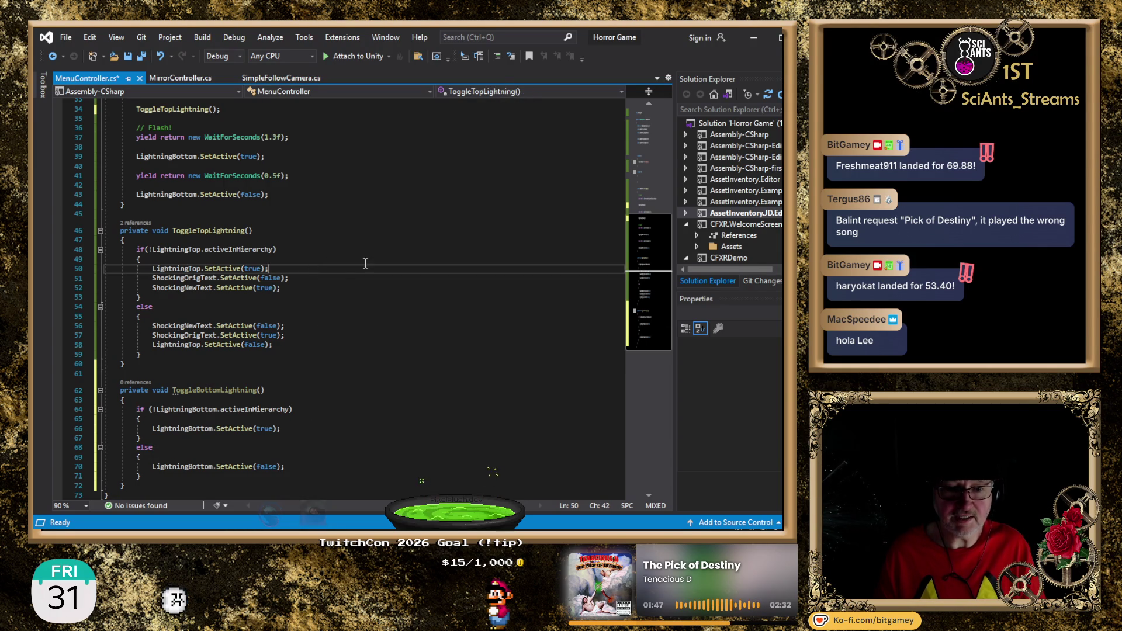
key("Down")
key("Home")
key("shift+Down")
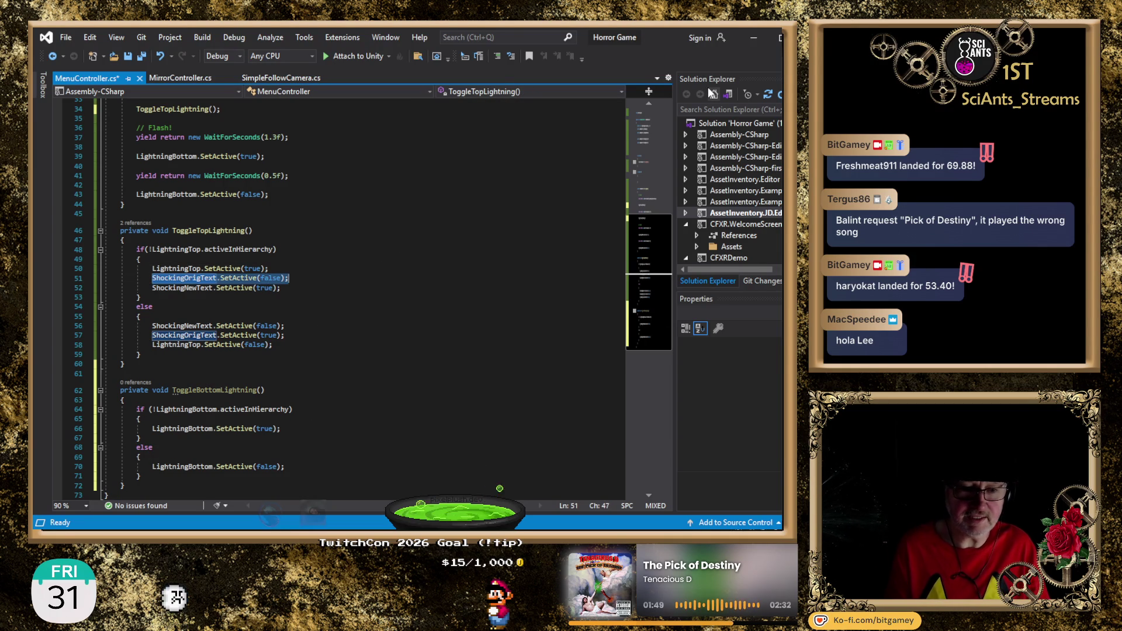
key("shift+End")
key("ctrl+c")
key("Down")
key("Down")
key("Down")
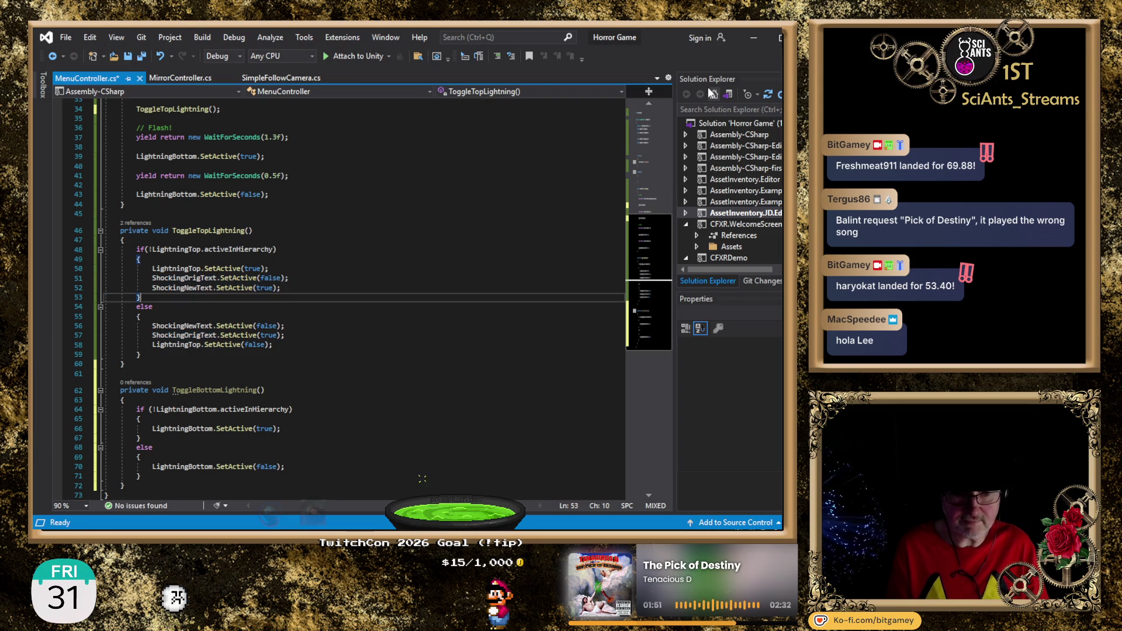
key("Down")
key("Down")
key("Return")
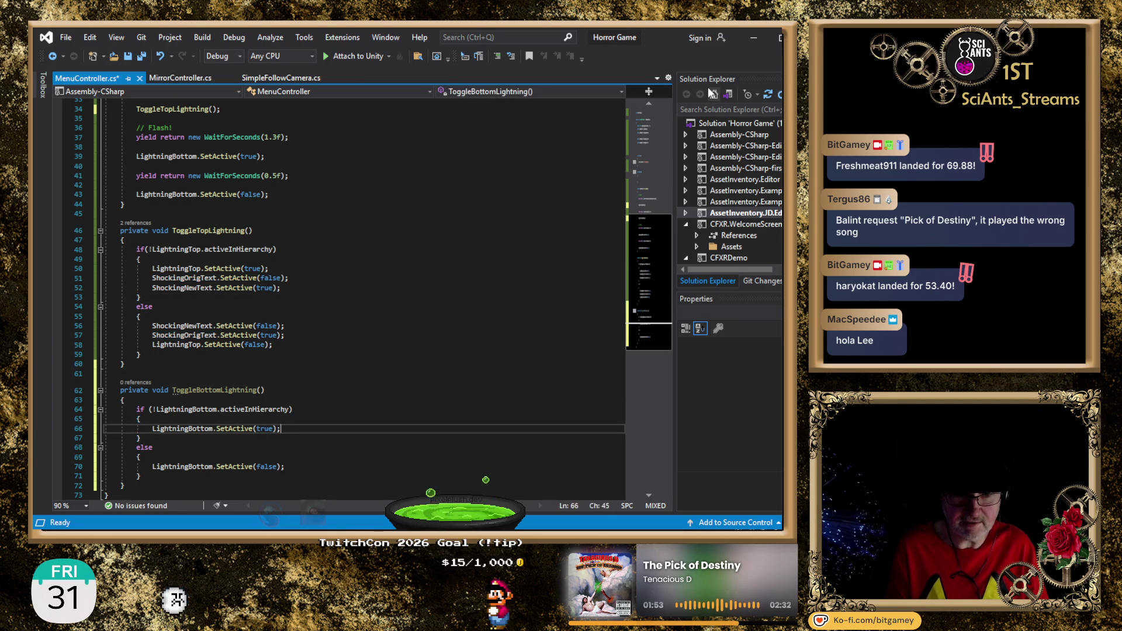
key("ctrl+v")
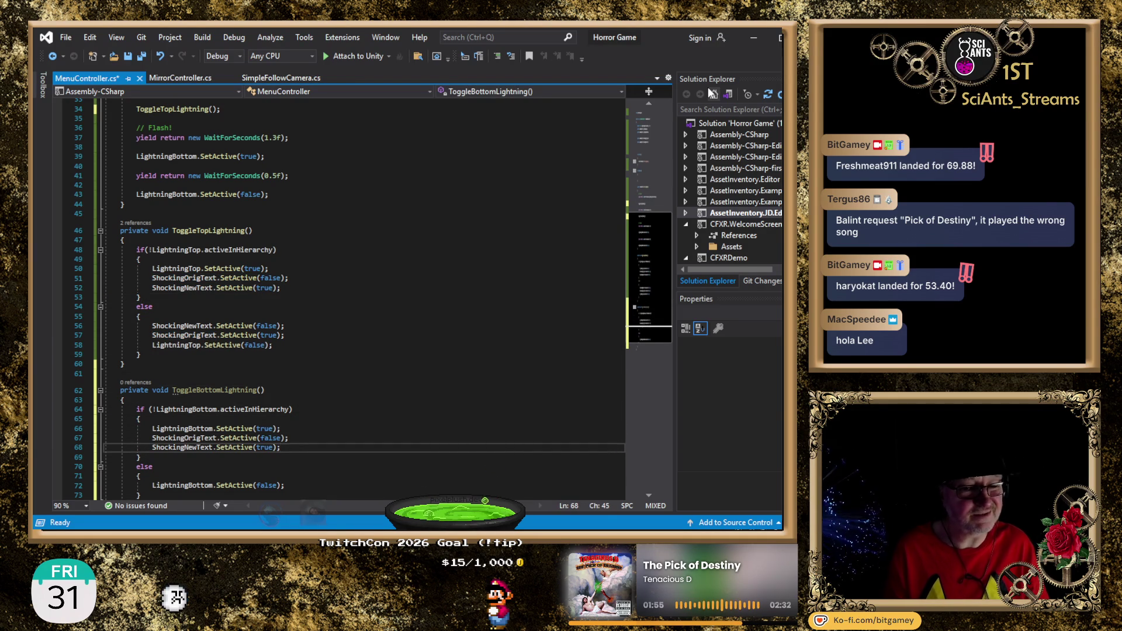
scroll(514, 267, "down", 2)
left_click(384, 283)
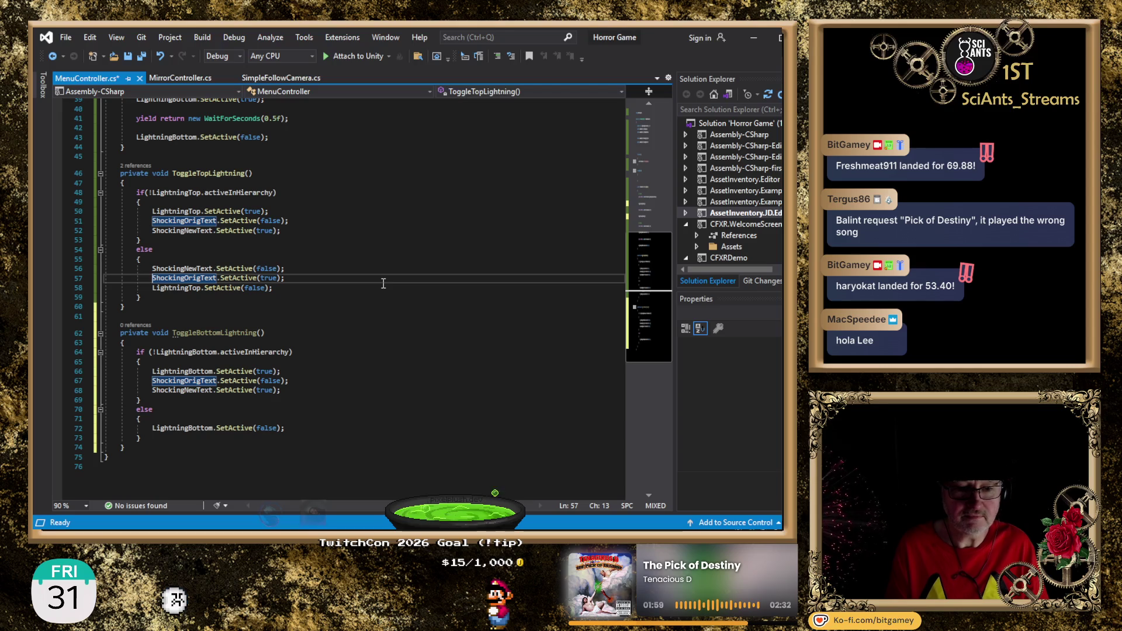
Copy the ShockingNewText-off, ShockingOrigText-on lines into ToggleBottomLightning's else block
key("shift+Up")
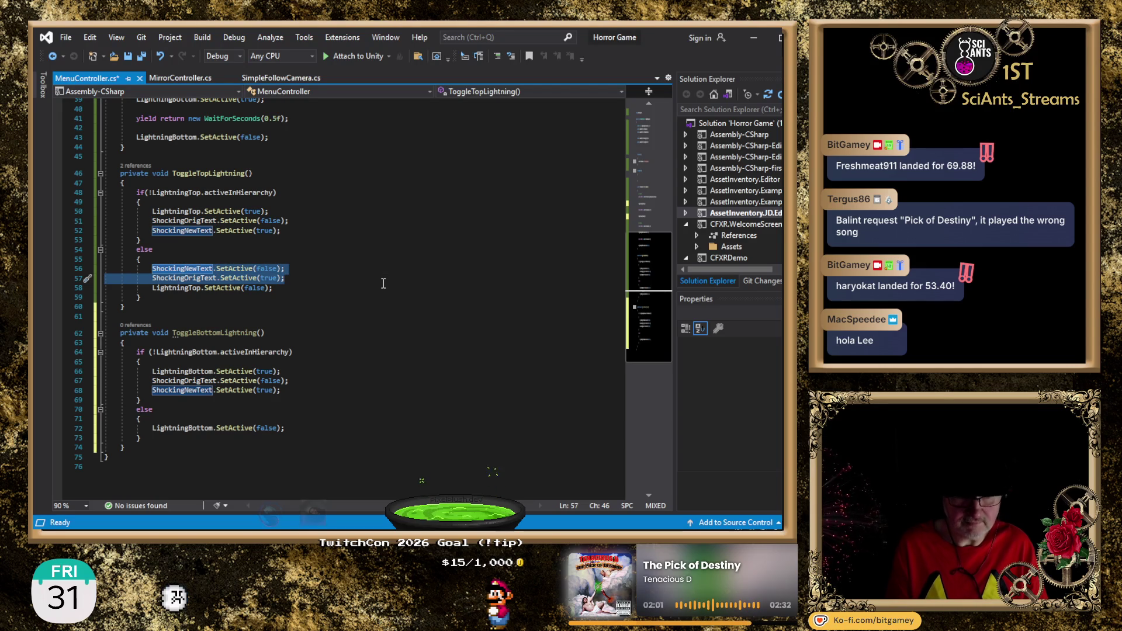
key("Down")
key("Down")
key("Down")
key("Down")
key("Down")
key("Down")
key("End")
type("ShockingNewText.SetActive(false);             ShockingOrigText.SetActive(true);")
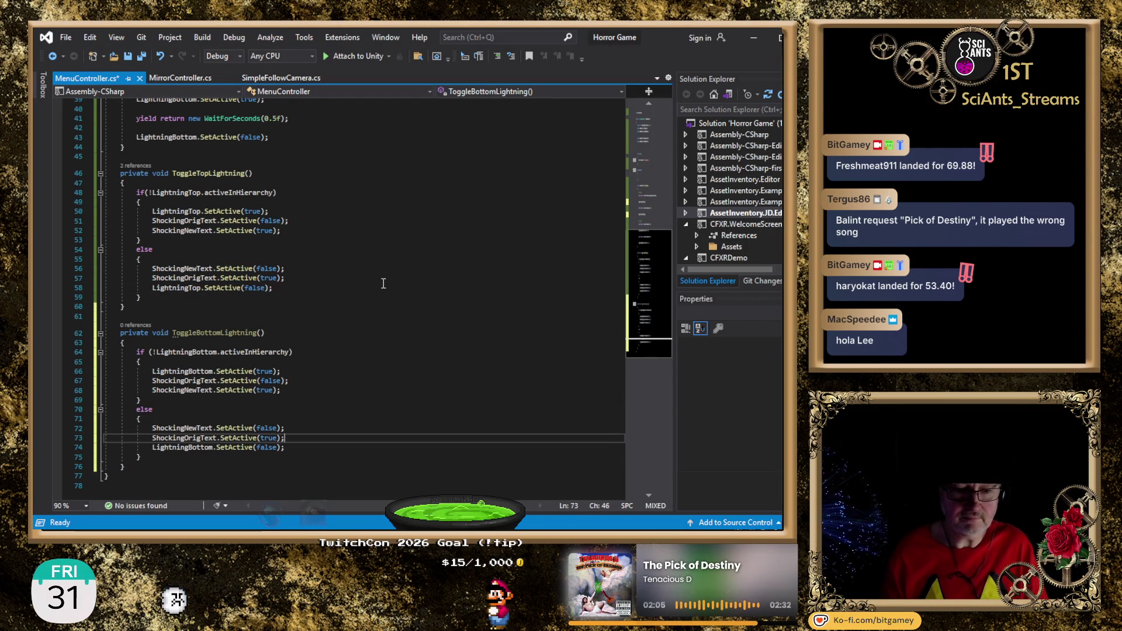
Insert blank lines between the lightning and text calls in both toggle helpers
key("Return")
key("Up")
key("Up")
key("Up")
key("Up")
key("Up")
key("Up")
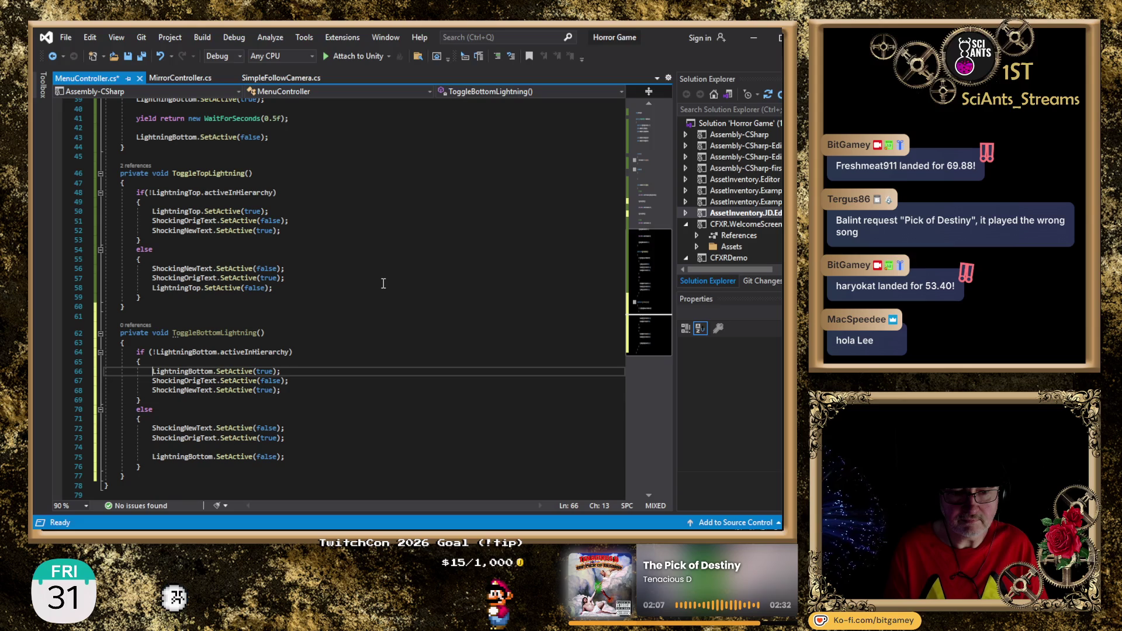
key("End")
key("Return")
key("Up")
key("Up")
key("Up")
key("Up")
key("Up")
key("Up")
key("End")
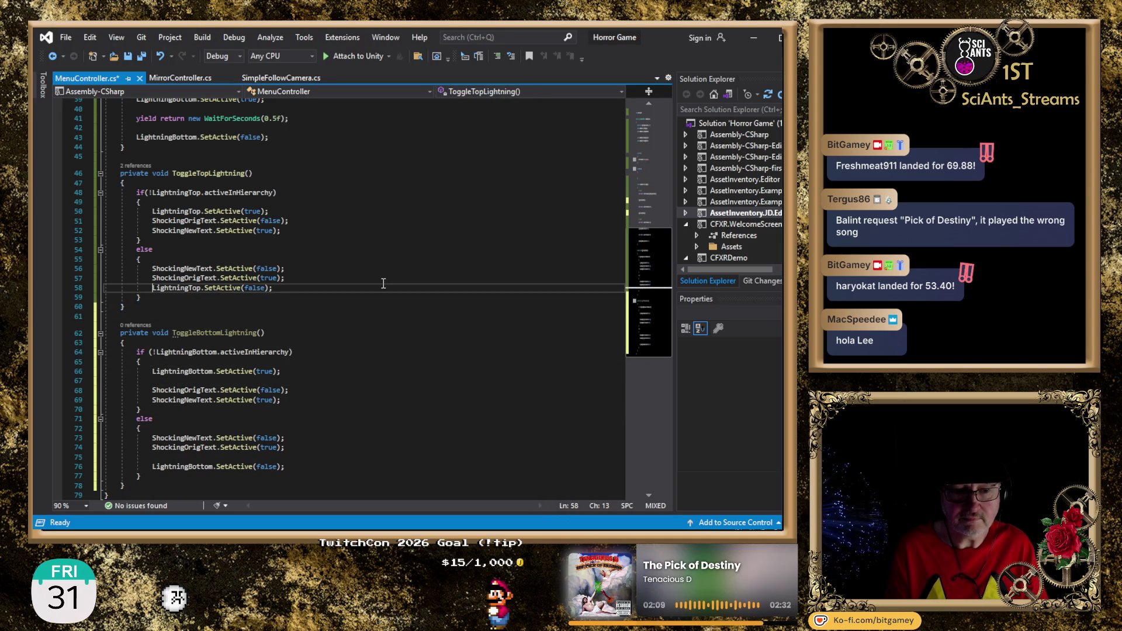
key("Return")
key("Up")
key("Up")
key("Up")
key("Up")
key("Up")
key("Up")
key("End")
key("Return")
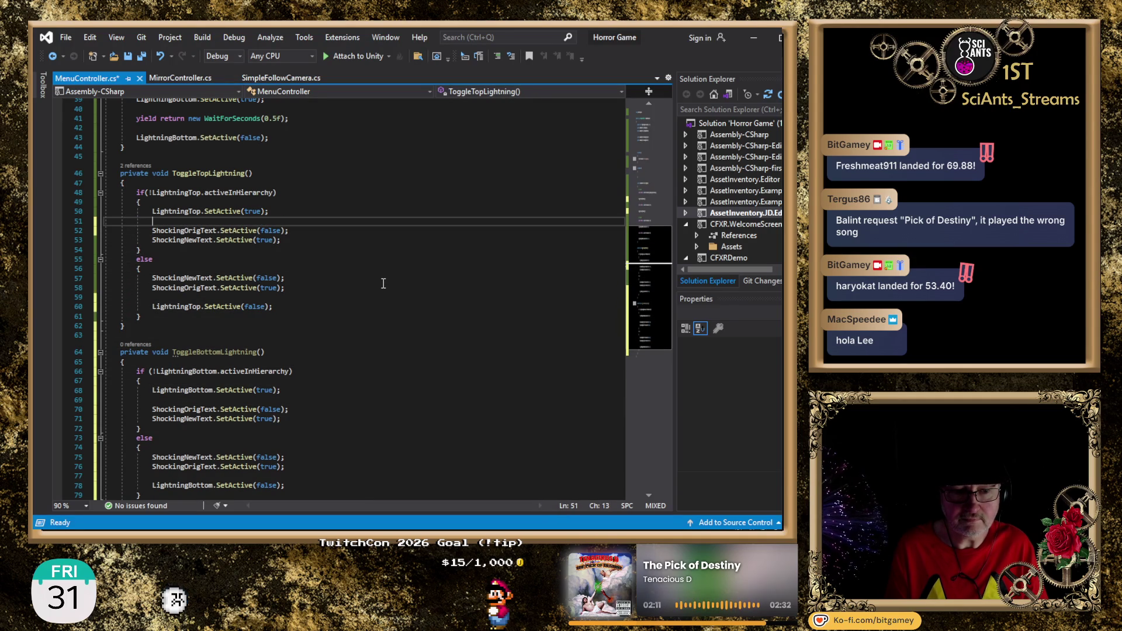
Scroll up past ToggleBottomLightning's signature toward the TitleLightUp coroutine
scroll(362, 328, "up", 2)
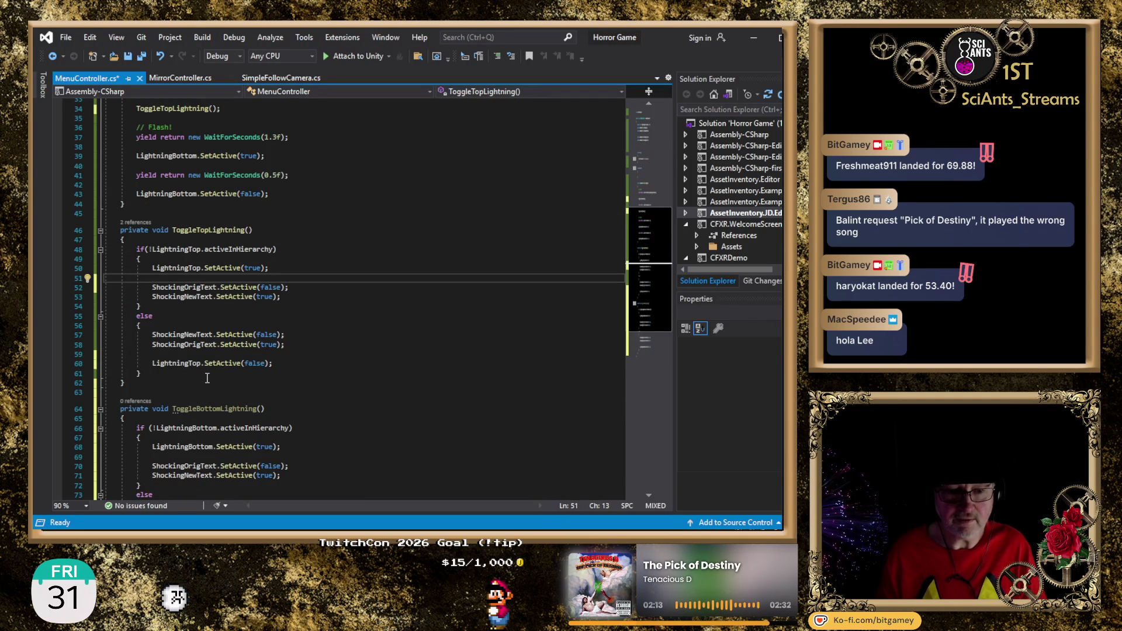
double_click(204, 408)
left_click(280, 404)
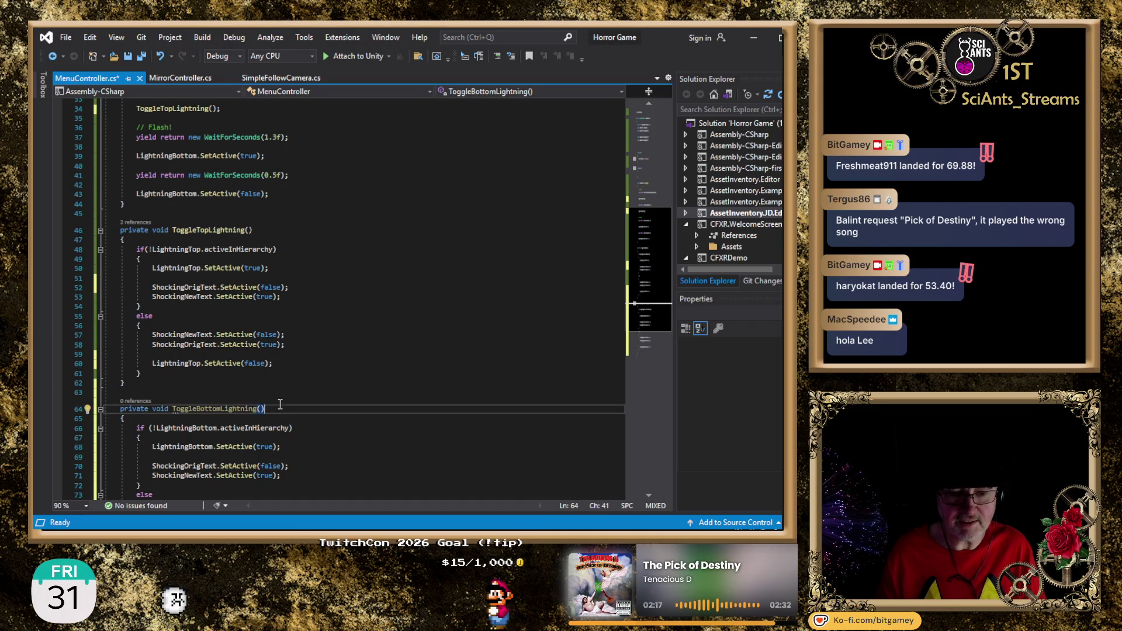
scroll(268, 316, "up", 2)
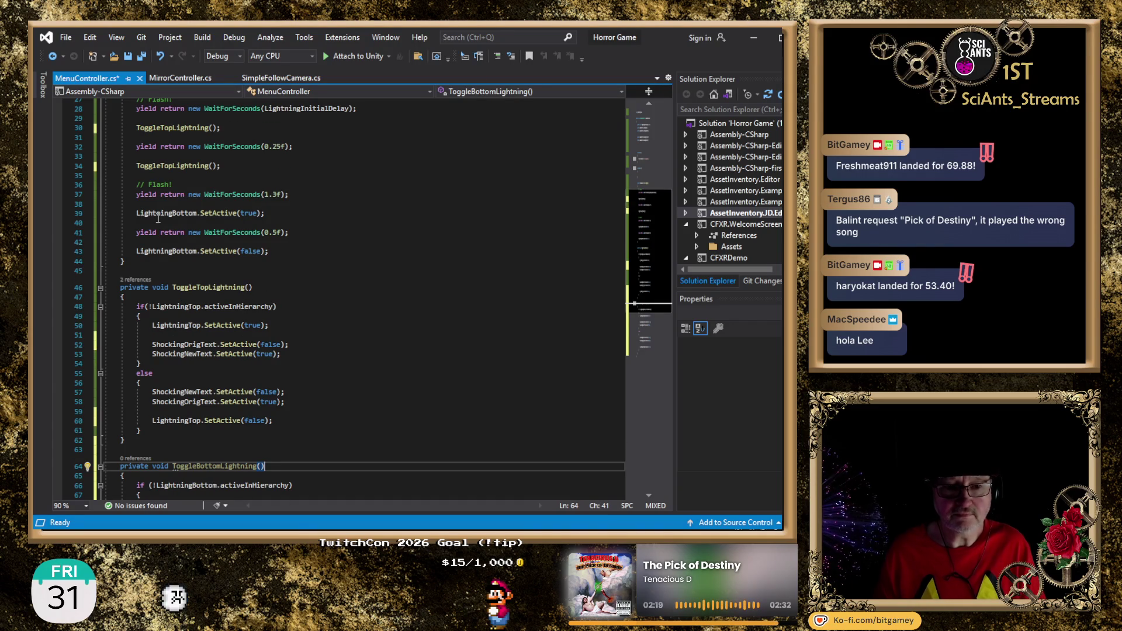
scroll(158, 218, "up", 3)
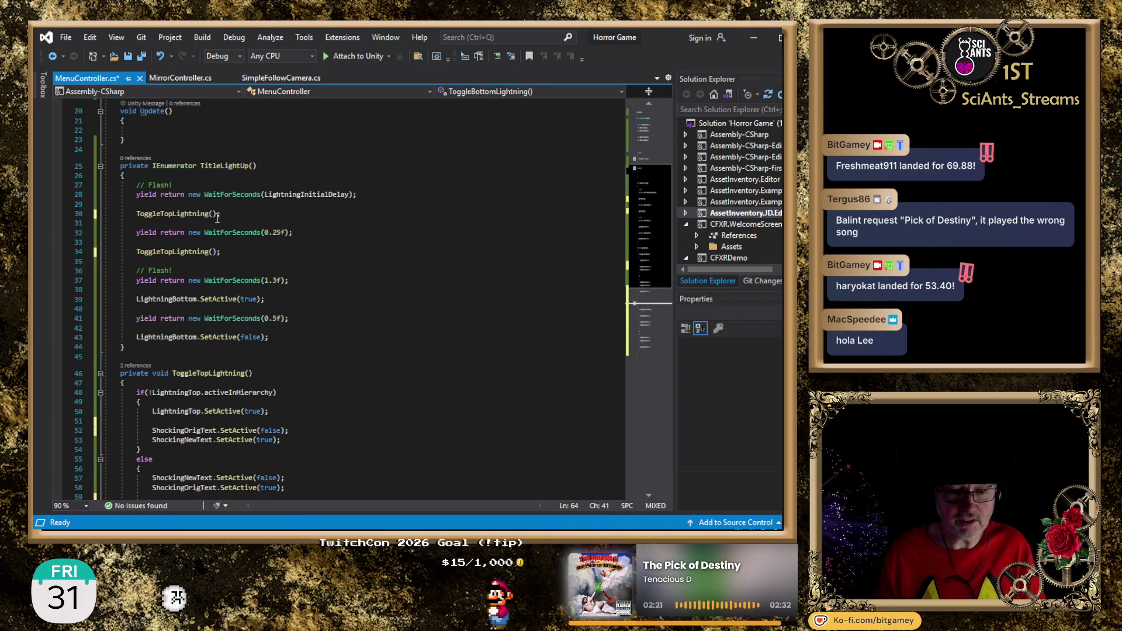
Replace both LightningBottom.SetActive lines in TitleLightUp with ToggleBottomLightning();
left_click(131, 299)
key("shift+End")
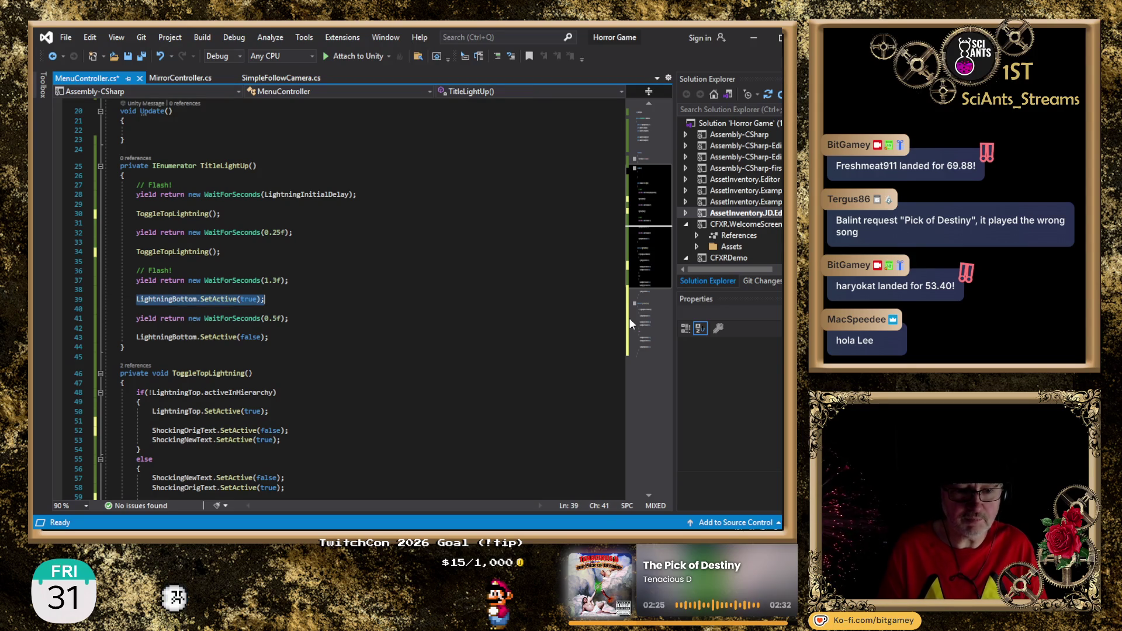
key("Delete")
type("ToggleBottomLightning")
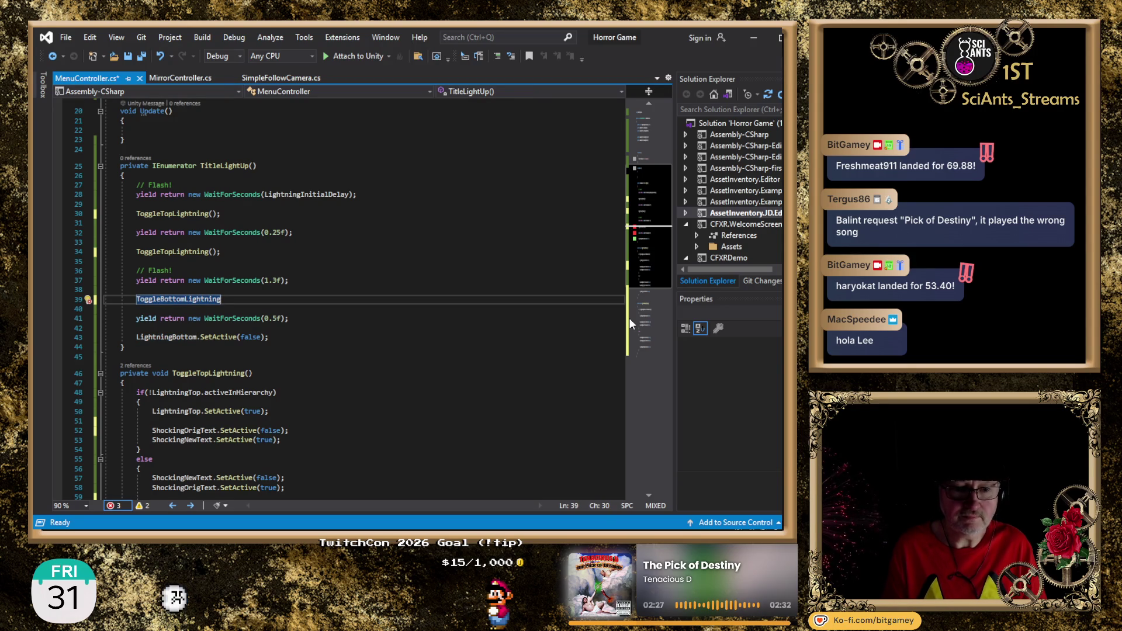
type("();")
key("shift+Home")
key("ctrl+c")
key("Down")
key("Down")
key("Down")
key("shift+End")
key("ctrl+v")
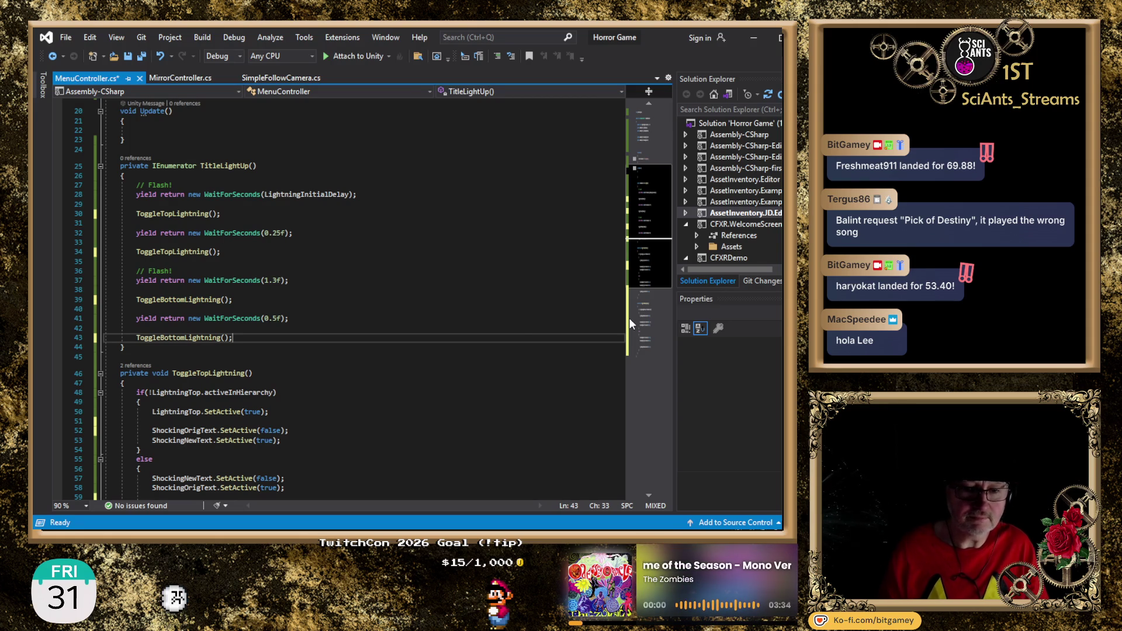
Save MenuController.cs and switch back to Unity
left_click(319, 317)
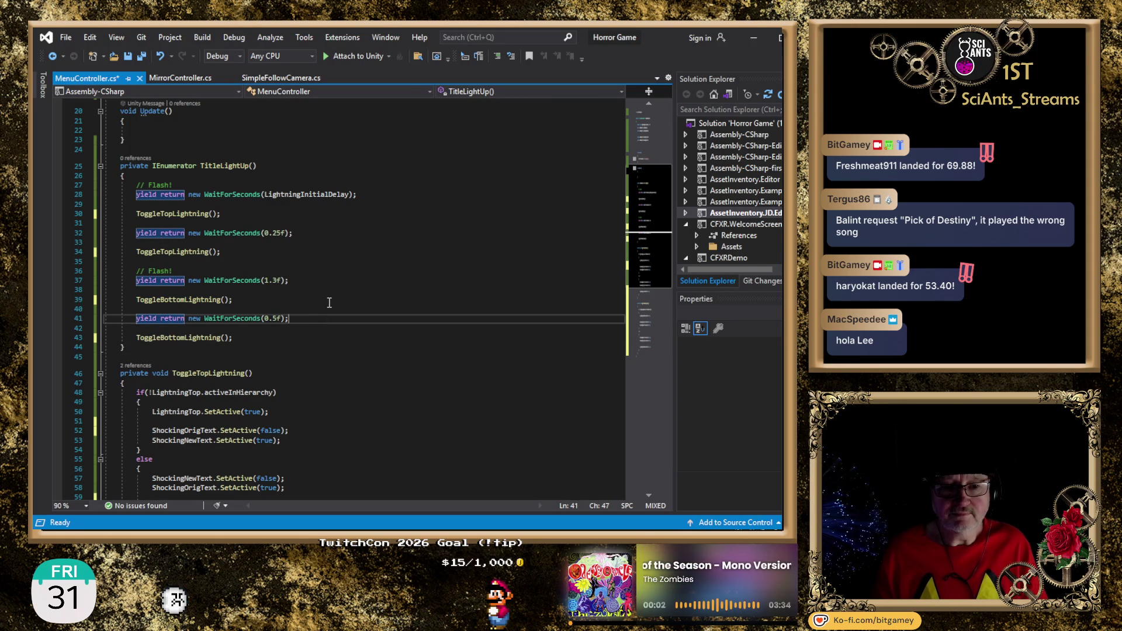
key("ctrl+s")
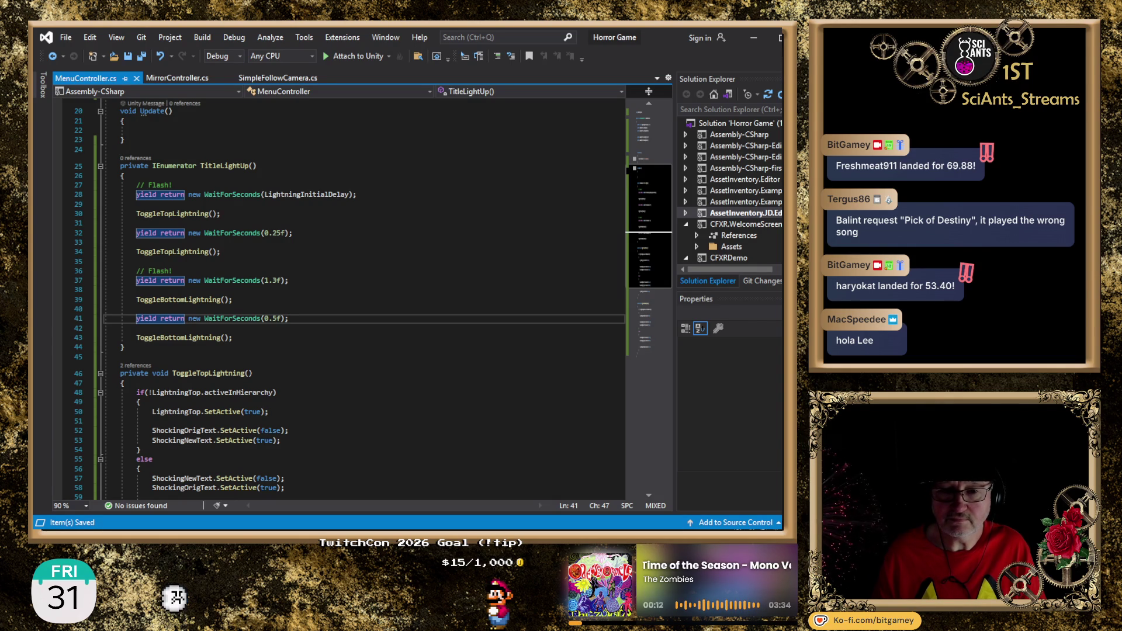
key("alt+Tab")
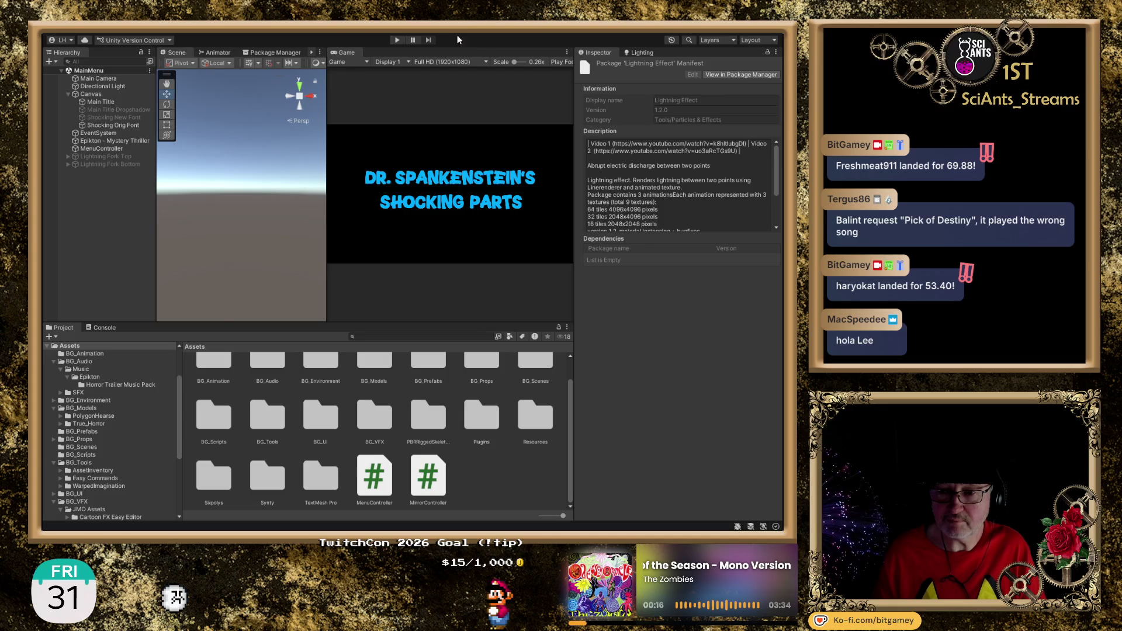
Run the MainMenu title screen in play mode, then stop it
left_click(396, 41)
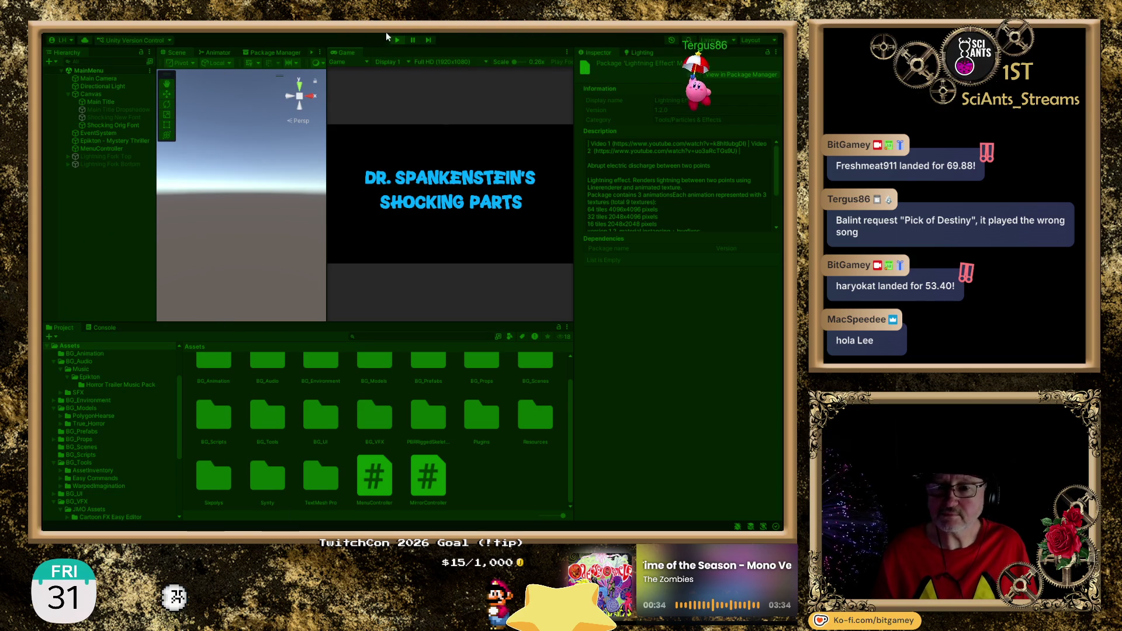
left_click(395, 39)
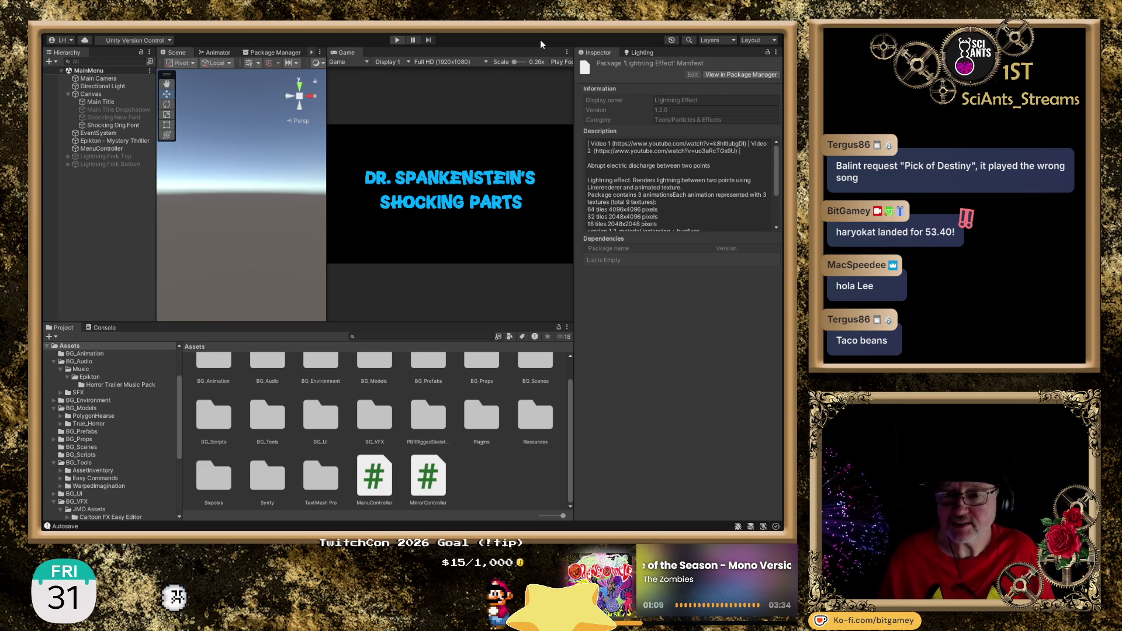
Play-test the title menu once more, then enable Lightning Fork Top in the Inspector
key("ctrl+p")
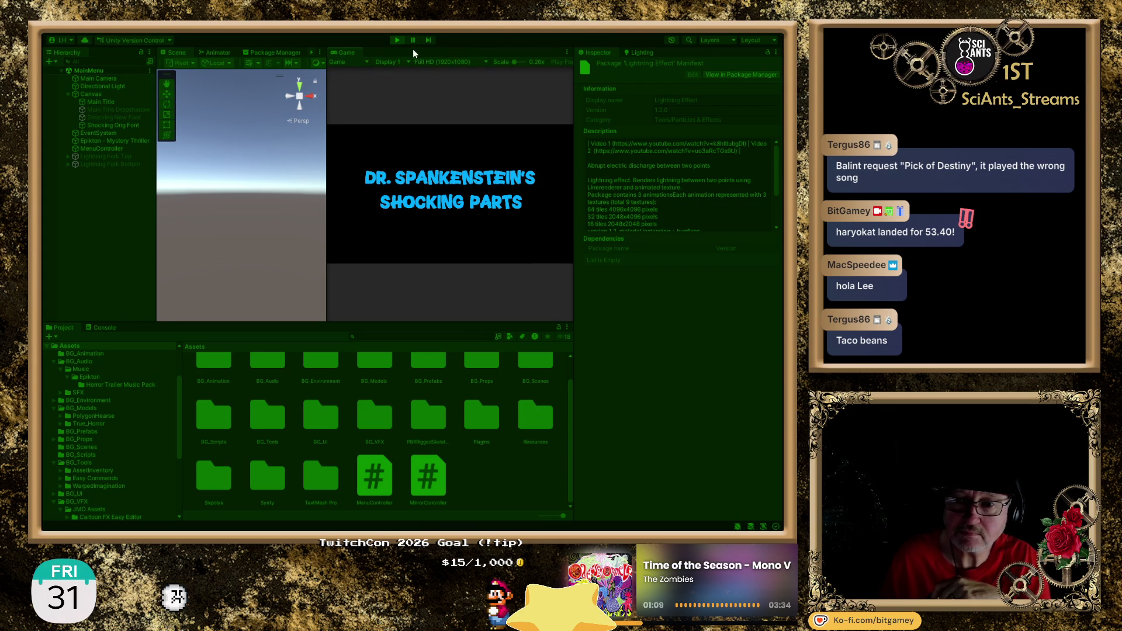
left_click(396, 42)
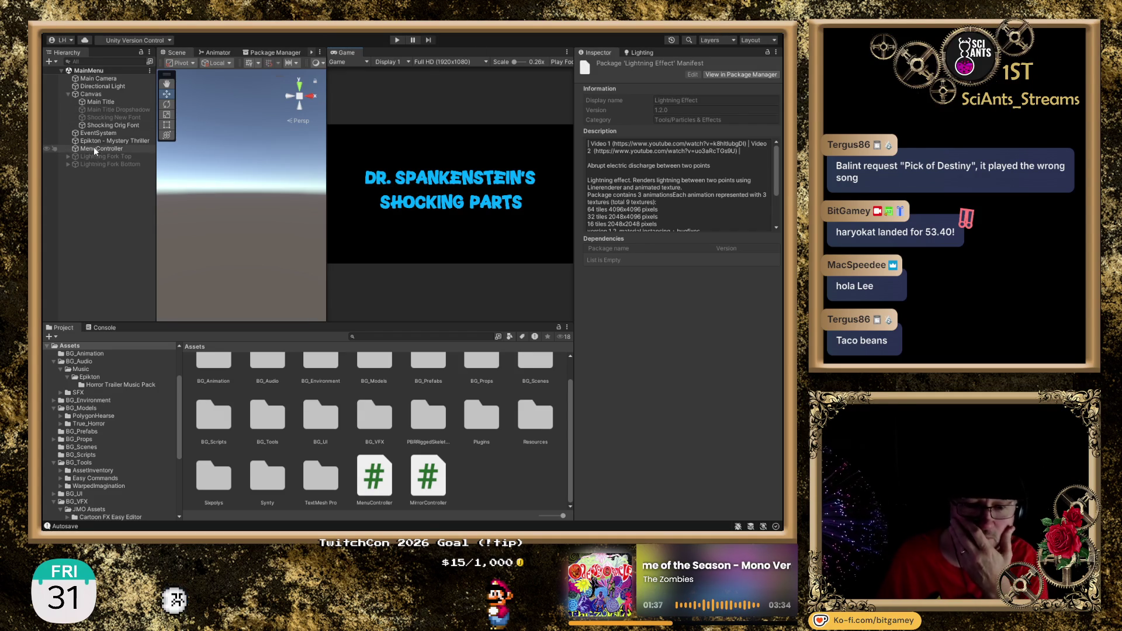
left_click(108, 157)
left_click(601, 66)
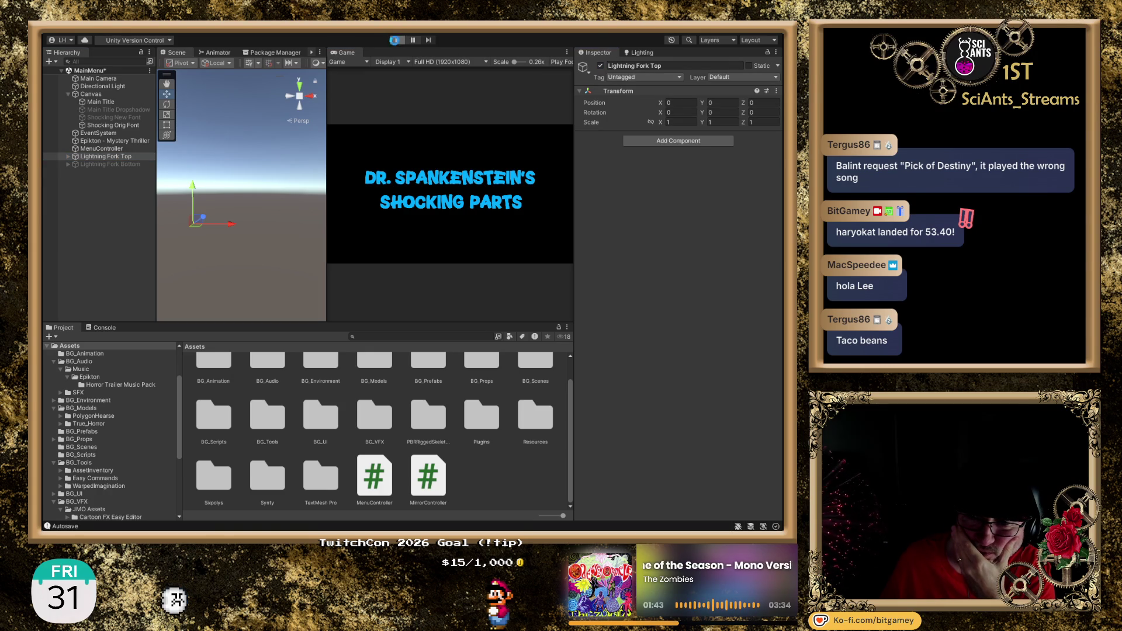